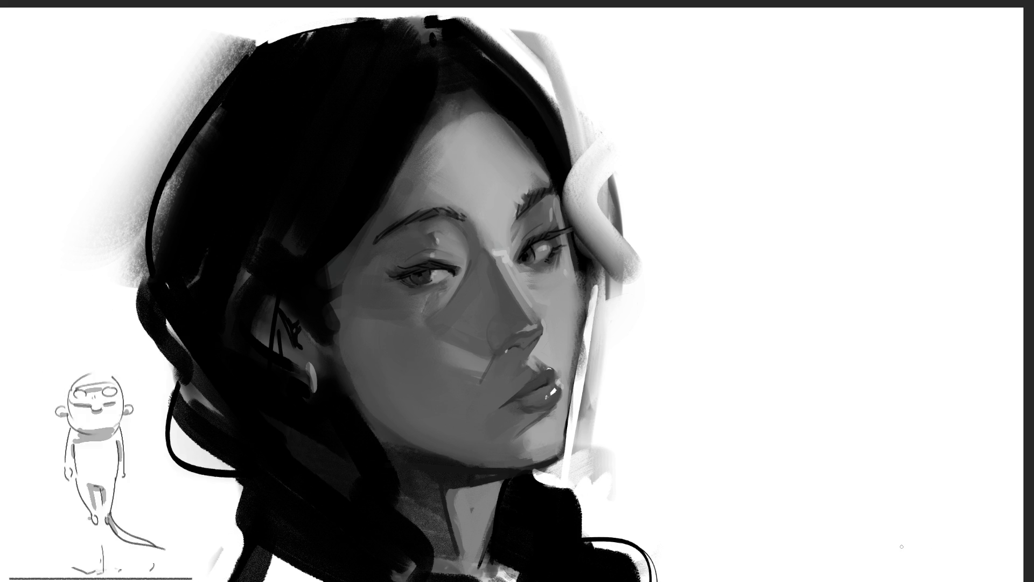
Darken and round off the nose tip with small strokes, reworking it once
mouse_move(501, 328)
mouse_down()
mouse_move(534, 328)
mouse_move(496, 300)
mouse_move(535, 299)
mouse_up()
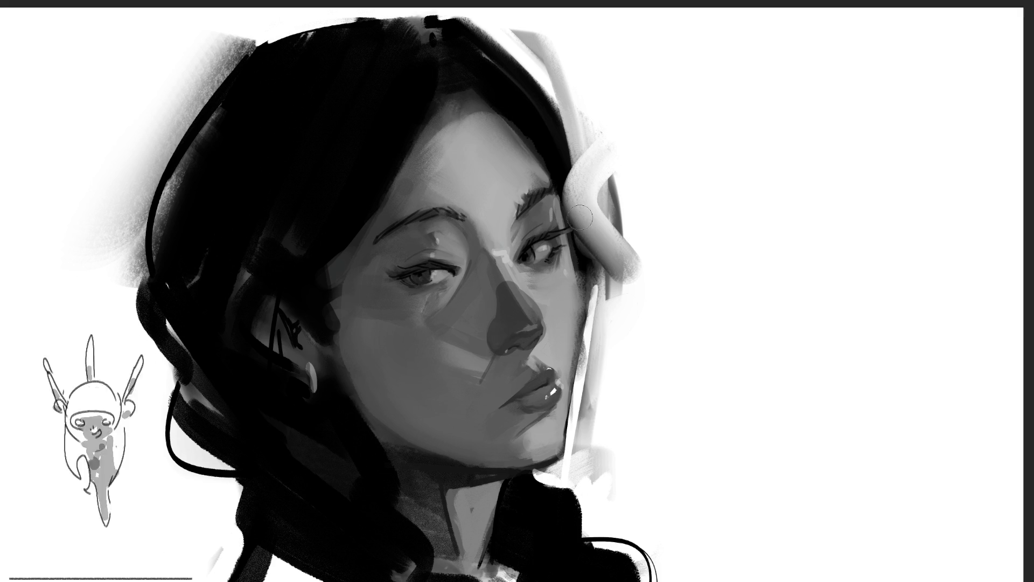
key(ctrl+z)
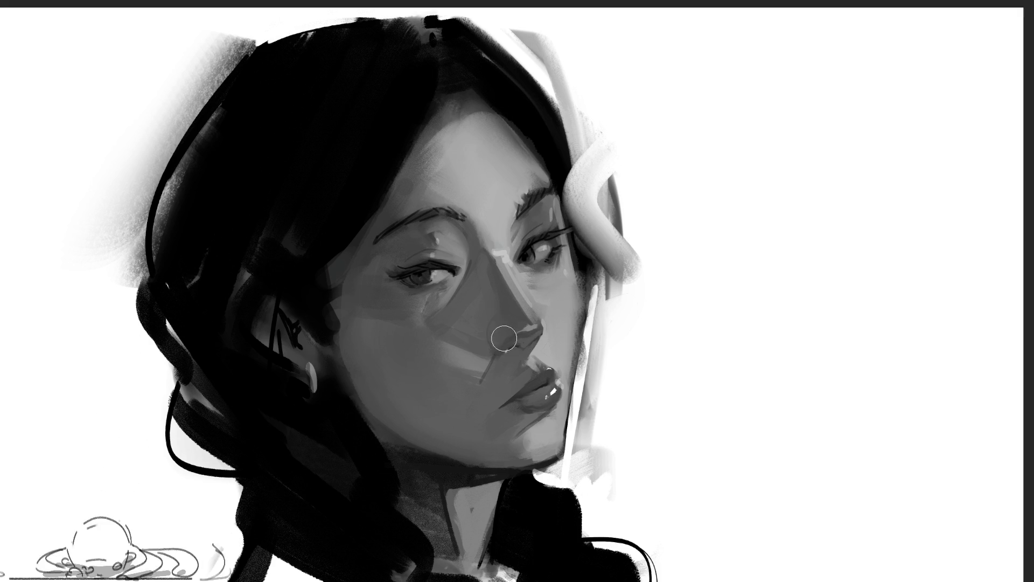
mouse_move(499, 339)
mouse_down()
mouse_move(524, 321)
mouse_move(533, 335)
mouse_up()
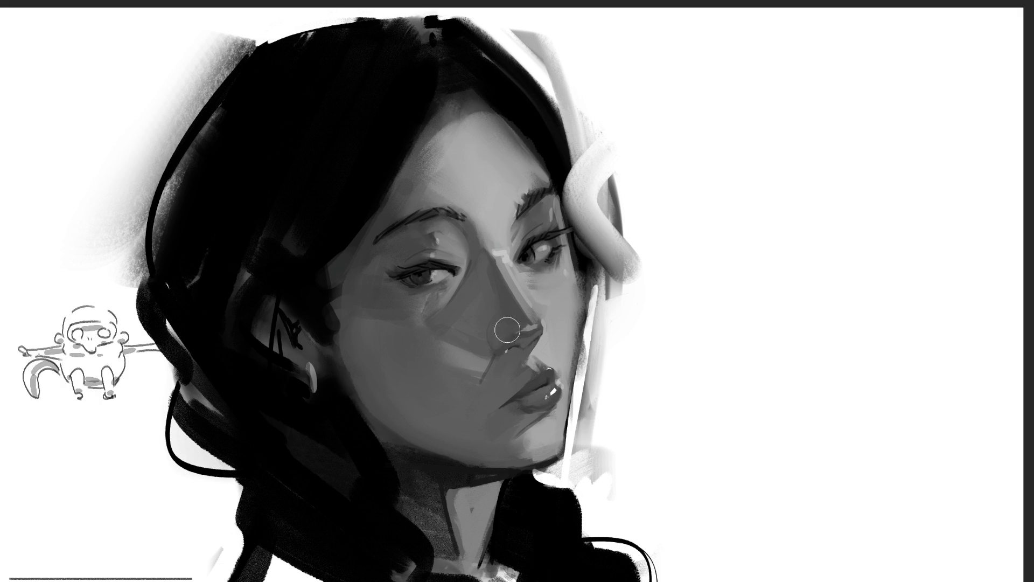
drag(496, 337, 513, 325)
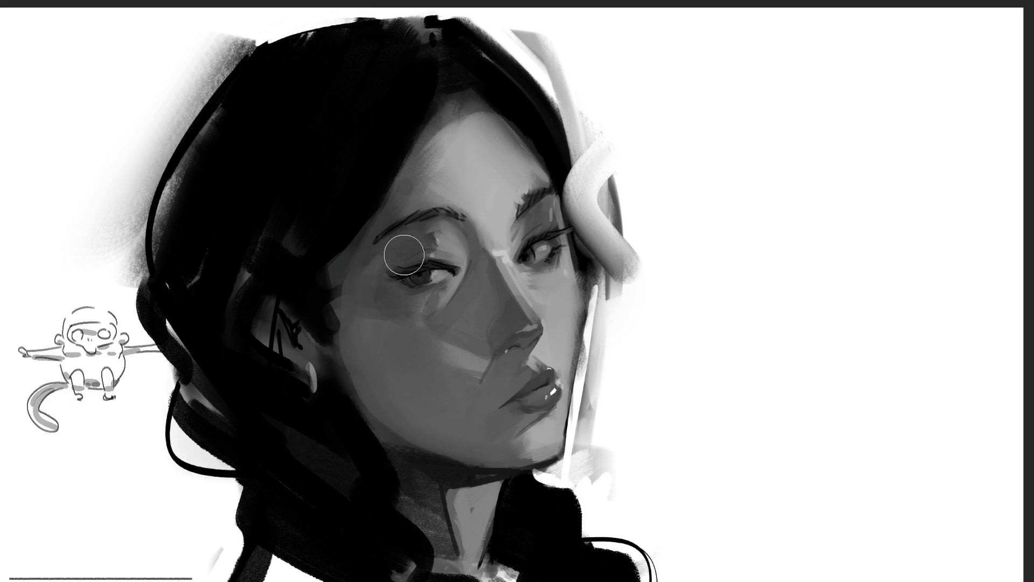
Deepen the shadows on the cheek, chin and jaw, then lay broad dark shading across cheek and nose
drag(462, 300, 477, 251)
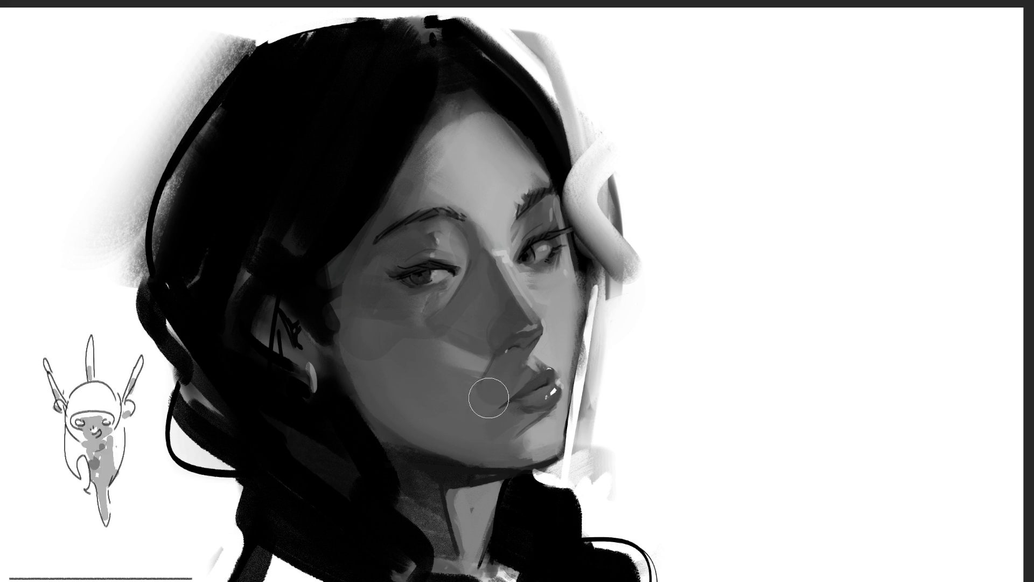
drag(494, 381, 523, 416)
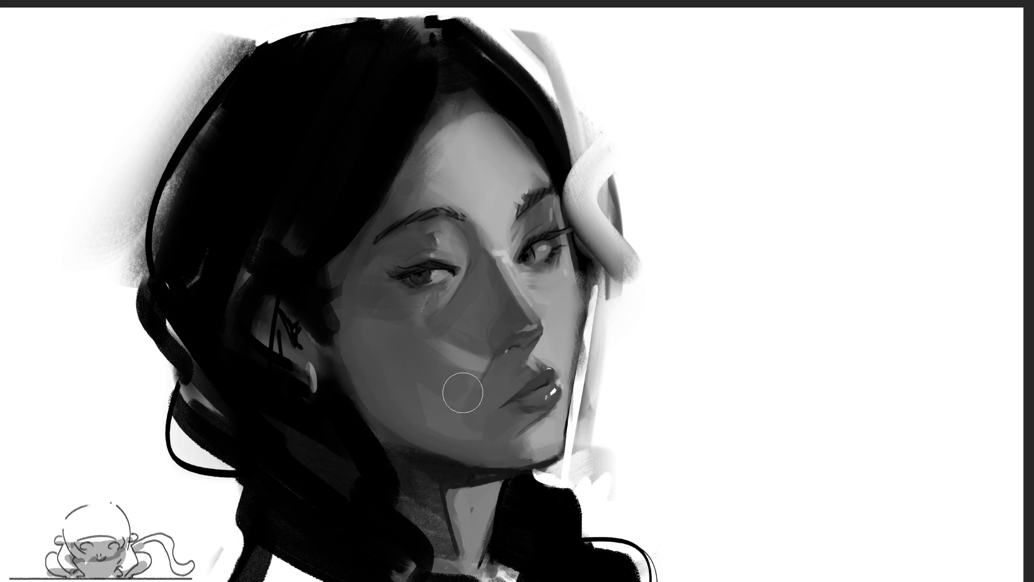
drag(439, 405, 437, 396)
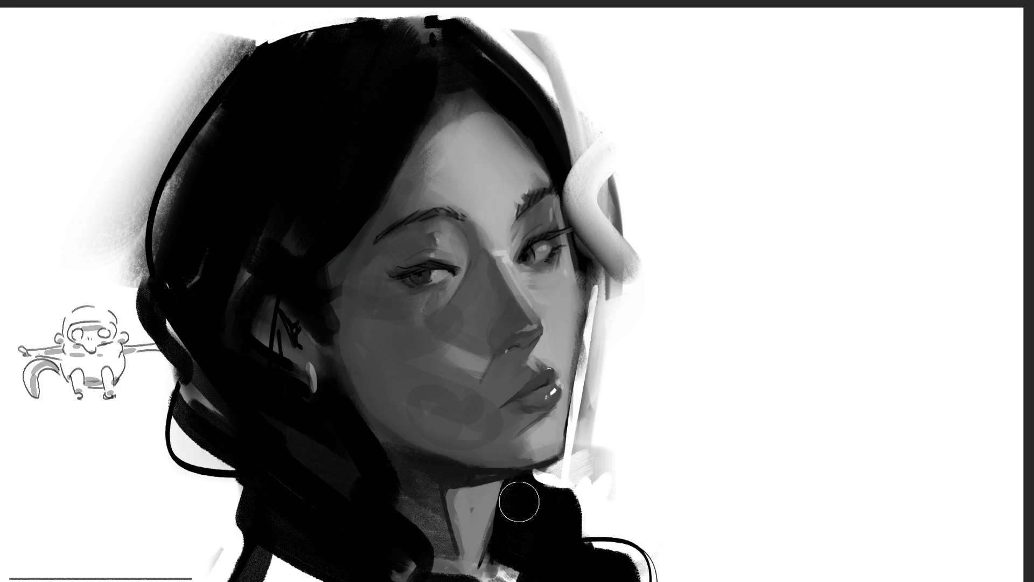
key(bracketright)
key(bracketright)
key(bracketright)
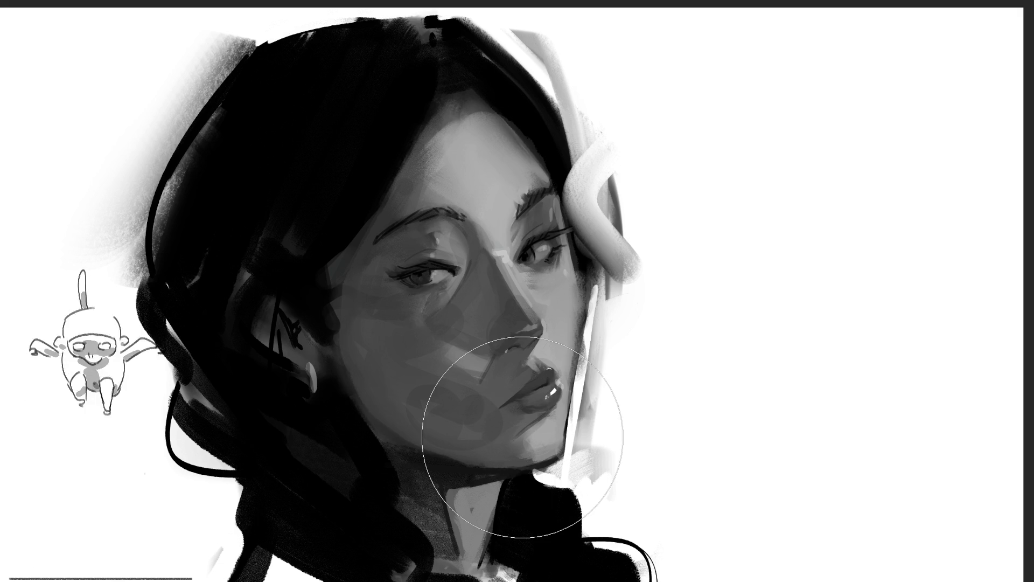
mouse_move(398, 157)
mouse_down()
mouse_move(451, 205)
mouse_move(458, 347)
mouse_move(471, 340)
mouse_move(444, 305)
mouse_move(418, 315)
mouse_move(461, 346)
mouse_move(454, 231)
mouse_move(469, 301)
mouse_move(441, 224)
mouse_move(490, 389)
mouse_move(400, 270)
mouse_up()
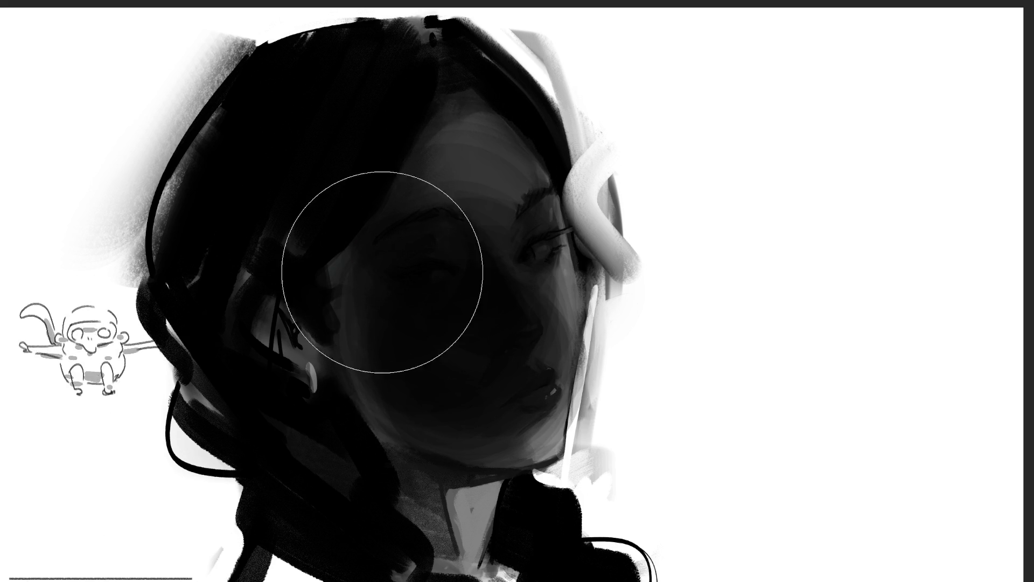
Repaint the face in lighter tones so eyes, brows, nose and lips read again, then fit the painting in view
key(bracketleft)
key(bracketleft)
key(bracketleft)
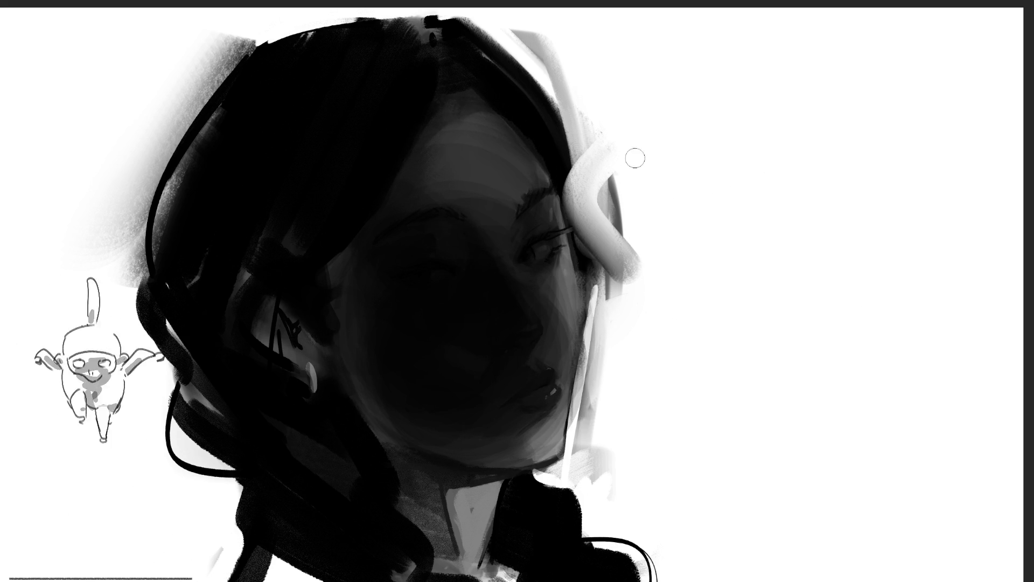
key(bracketright)
key(bracketright)
key(bracketright)
key(bracketright)
key(bracketright)
key(bracketright)
mouse_move(526, 166)
mouse_down()
mouse_move(590, 393)
mouse_move(501, 108)
mouse_move(600, 335)
mouse_move(555, 138)
mouse_up()
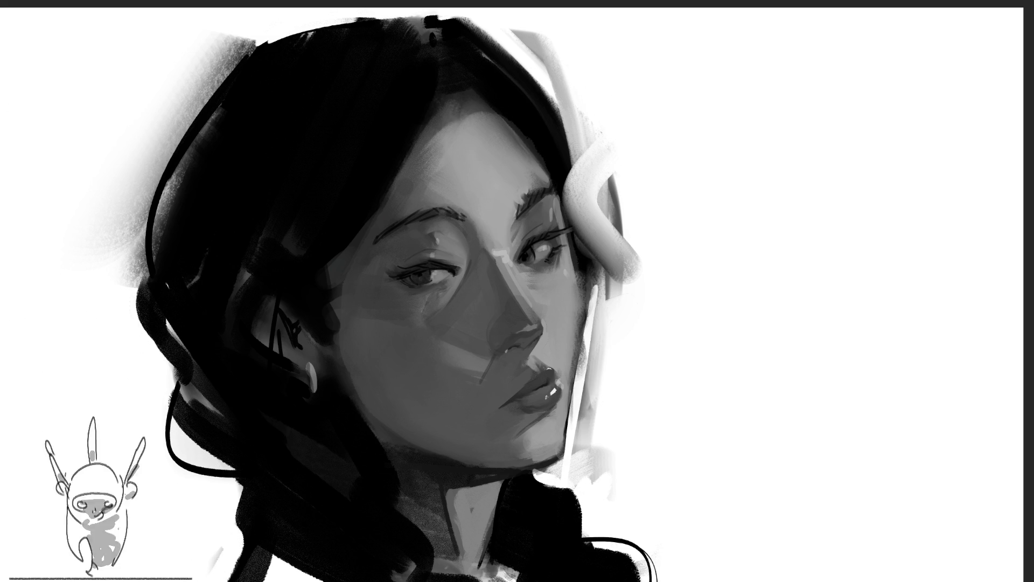
key(ctrl+0)
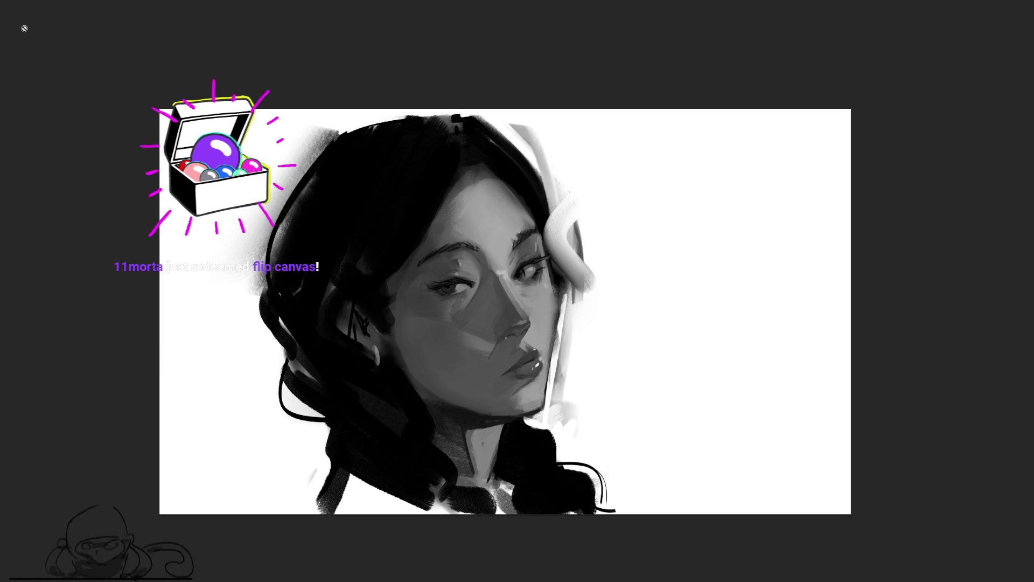
Flip the whole portrait horizontally with Free Transform, then select the eye and cheek area
key(ctrl+t)
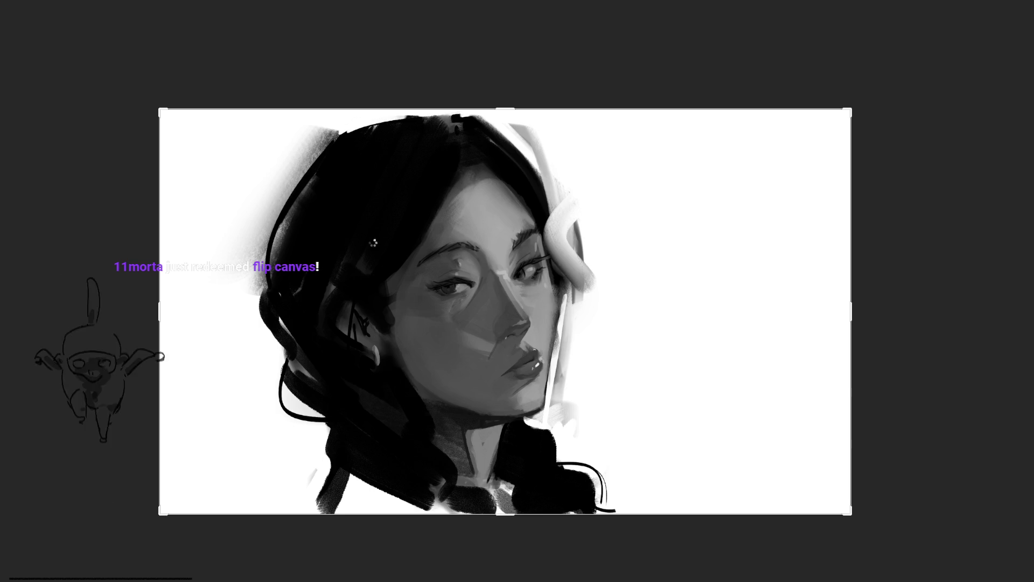
key(h)
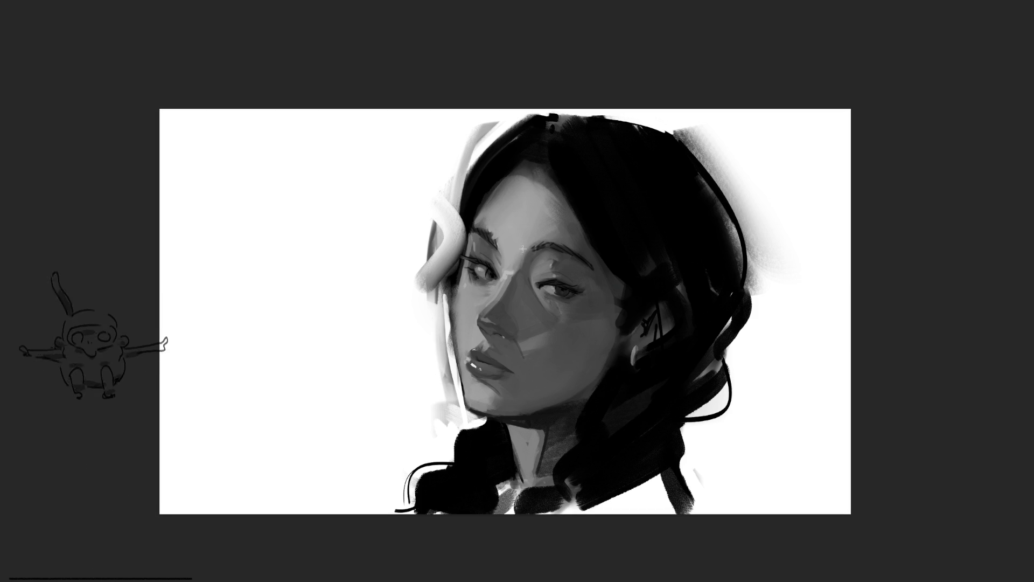
drag(637, 236, 517, 357)
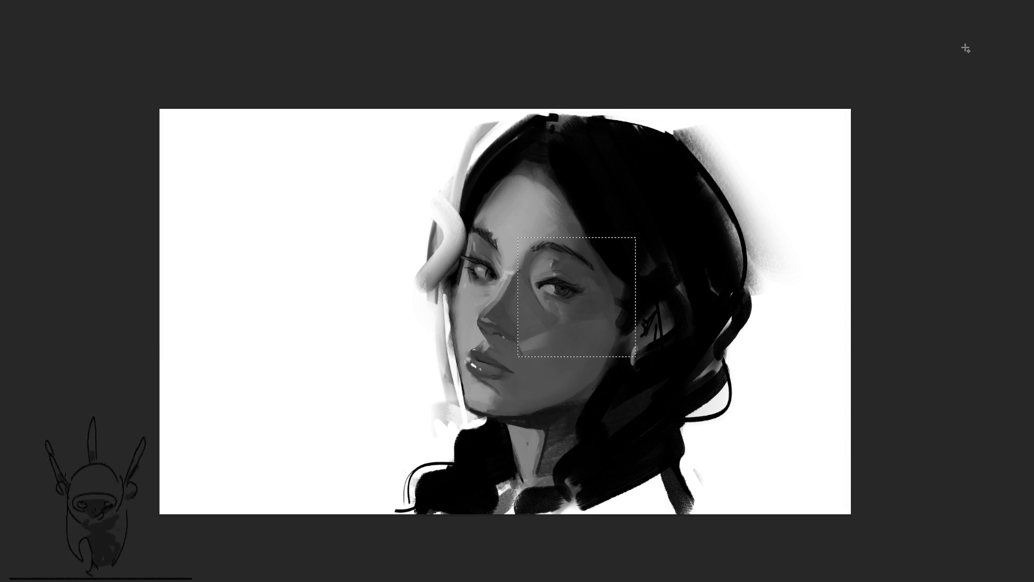
key(ctrl+d)
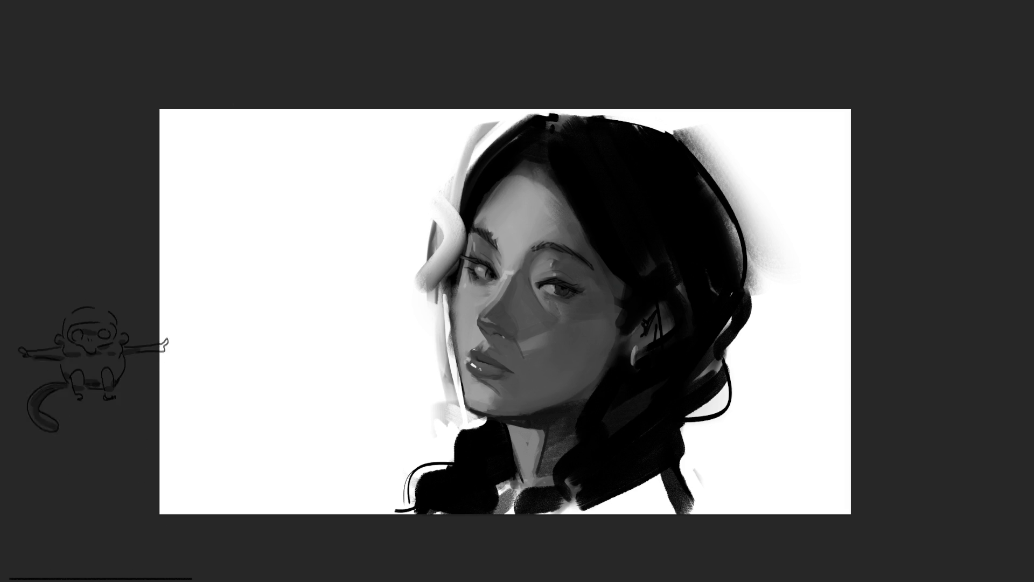
mouse_move(546, 219)
mouse_down()
mouse_move(575, 208)
mouse_move(623, 439)
mouse_up()
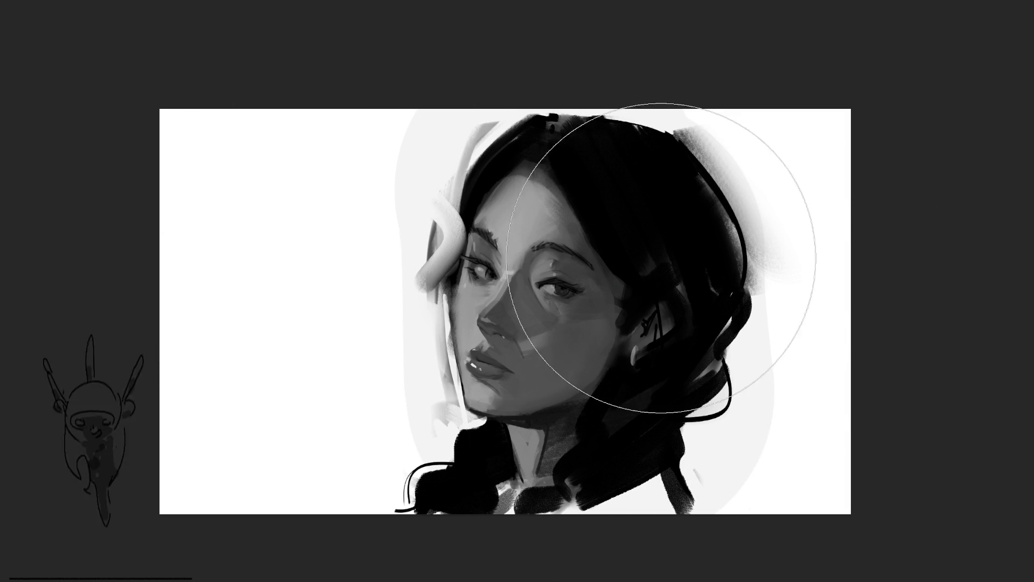
Fill a medium-grey rounded shape behind the girl's head with a large soft brush
mouse_move(577, 207)
mouse_down()
mouse_move(633, 410)
mouse_move(805, 494)
mouse_up()
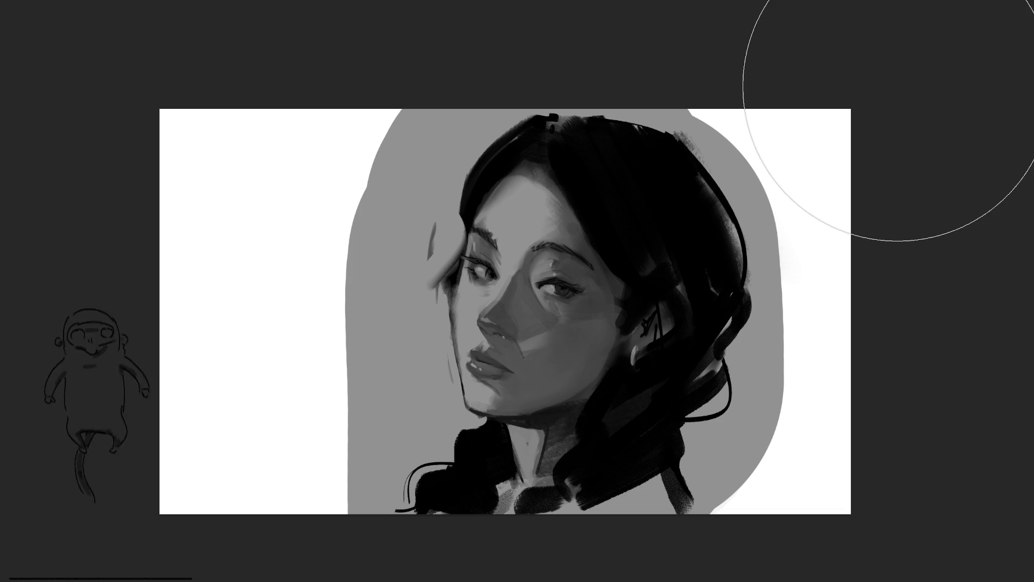
key(bracketleft)
key(bracketleft)
key(bracketleft)
key(bracketleft)
key(bracketleft)
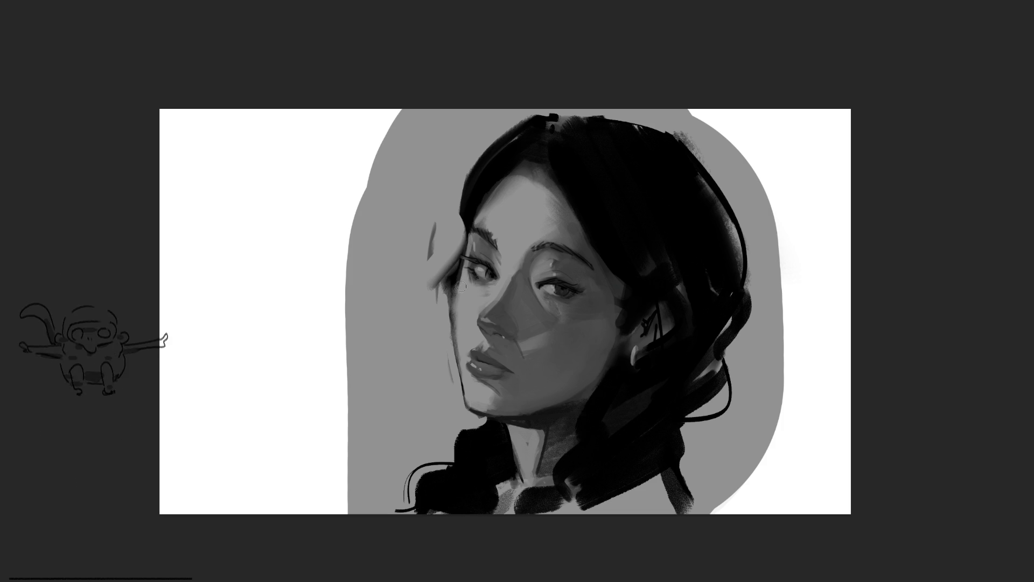
Try white highlight strokes along the jaw, beside the eye and nose, then tone the harsh ones back down
drag(457, 354, 471, 420)
key(ctrl+z)
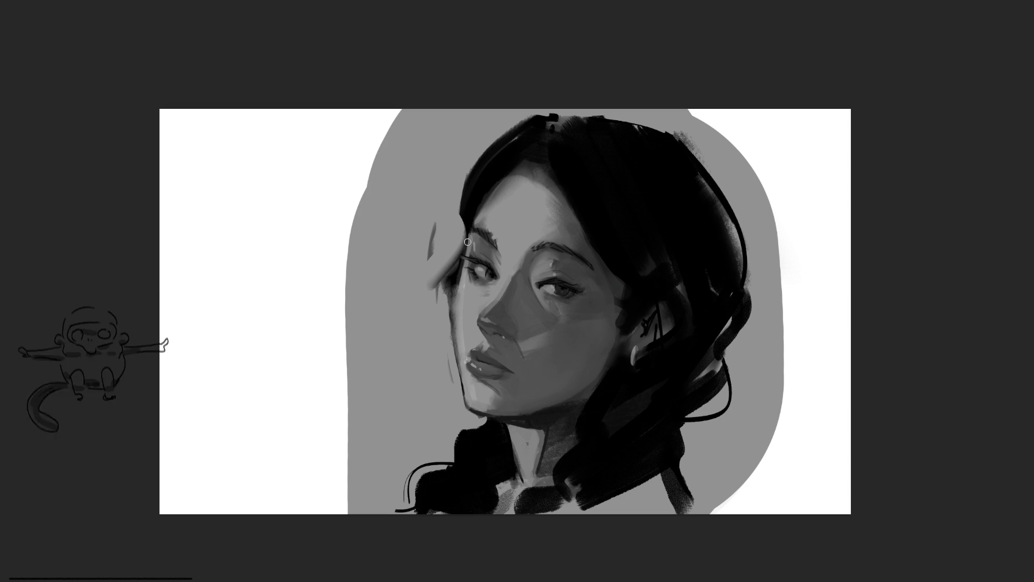
drag(469, 236, 463, 367)
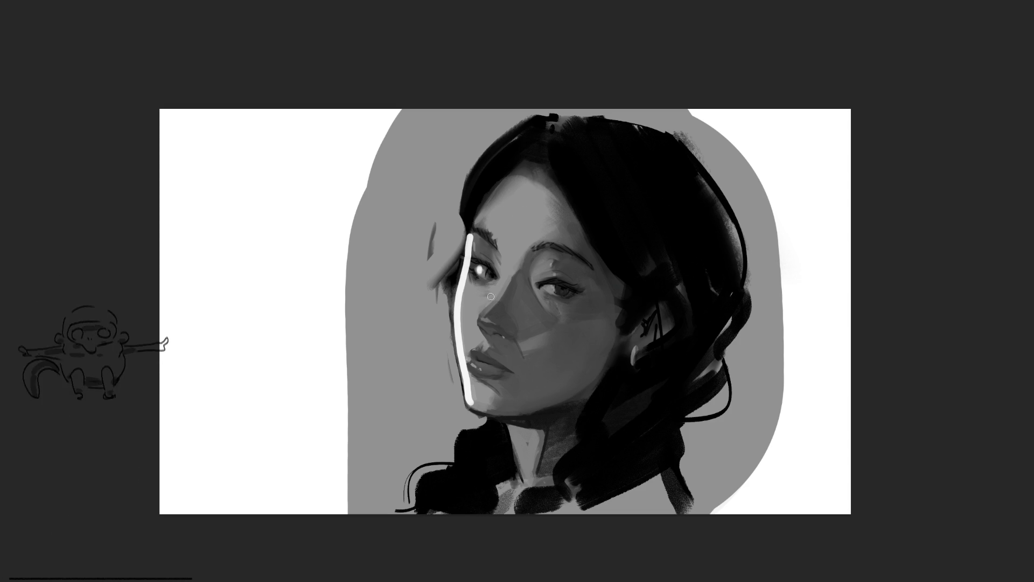
drag(497, 240, 506, 277)
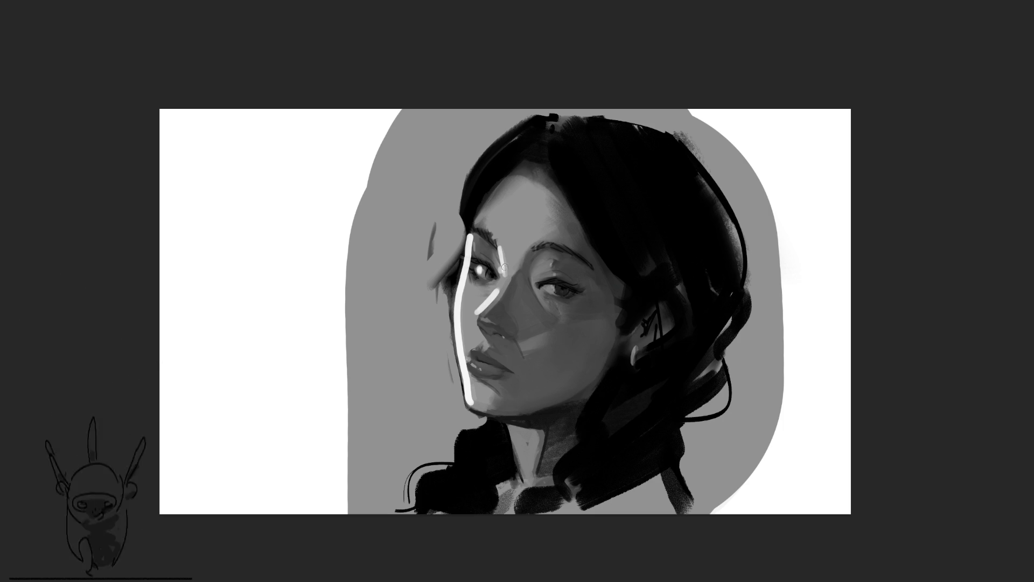
drag(498, 288, 479, 314)
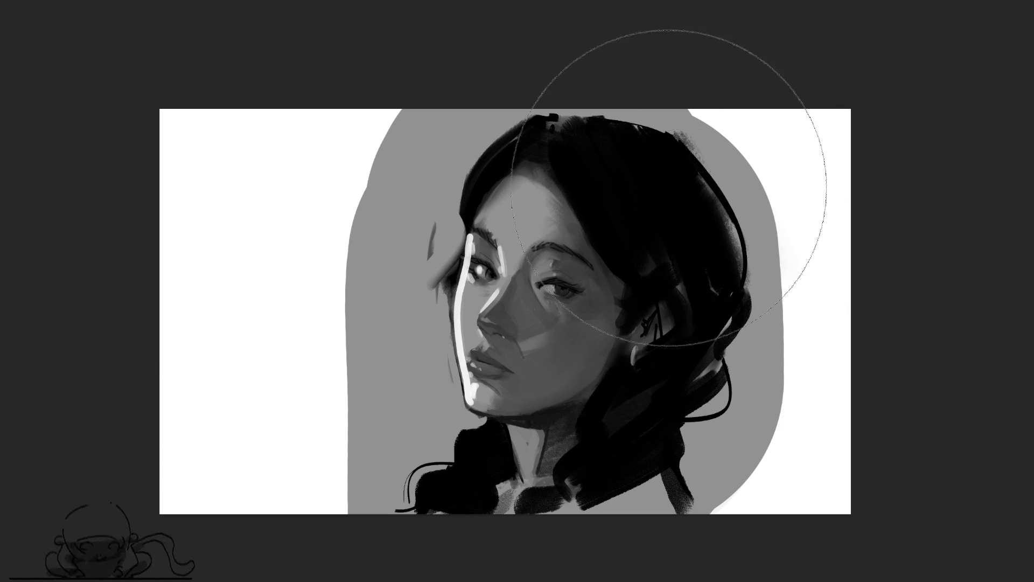
key(ctrl+z)
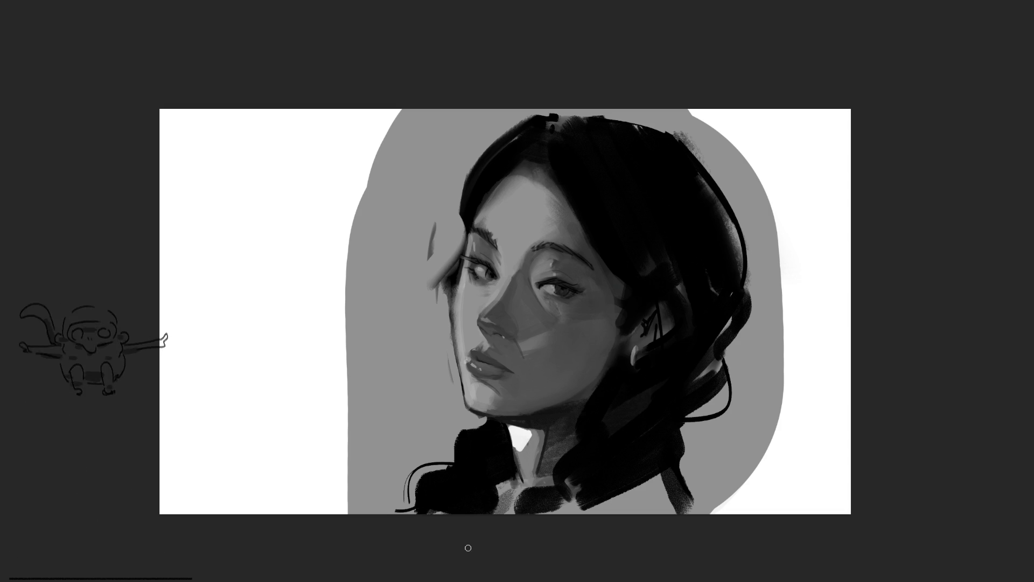
key(bracketright)
key(bracketright)
key(bracketright)
key(bracketright)
key(bracketright)
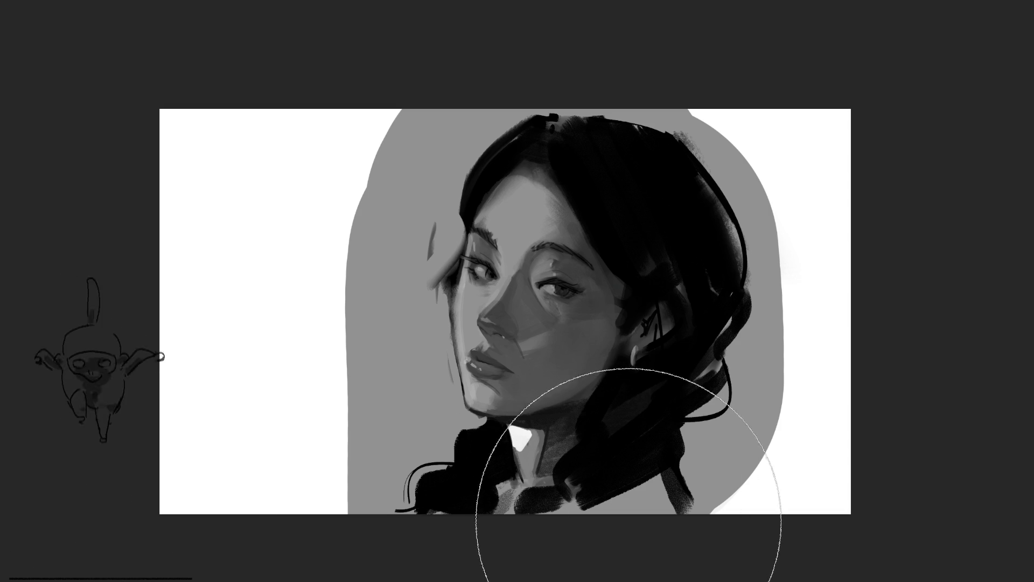
Paint dark shadow over the neck and lower hair, then add a white highlight on top of the hair
key(bracketleft)
key(bracketleft)
key(bracketleft)
key(bracketleft)
key(bracketleft)
key(bracketleft)
key(bracketleft)
drag(570, 459, 605, 502)
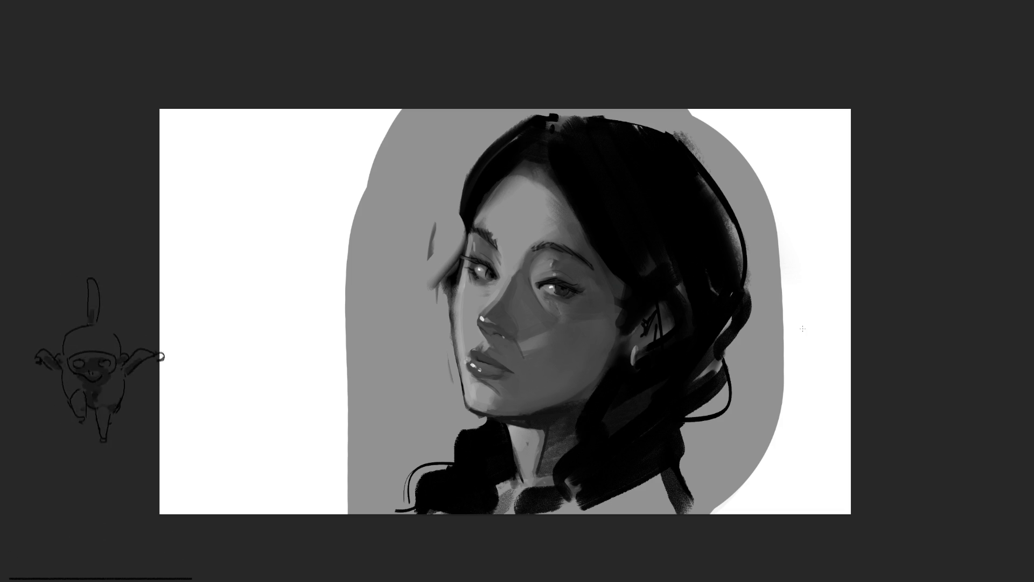
mouse_move(518, 126)
mouse_down()
mouse_move(472, 172)
mouse_move(481, 166)
mouse_up()
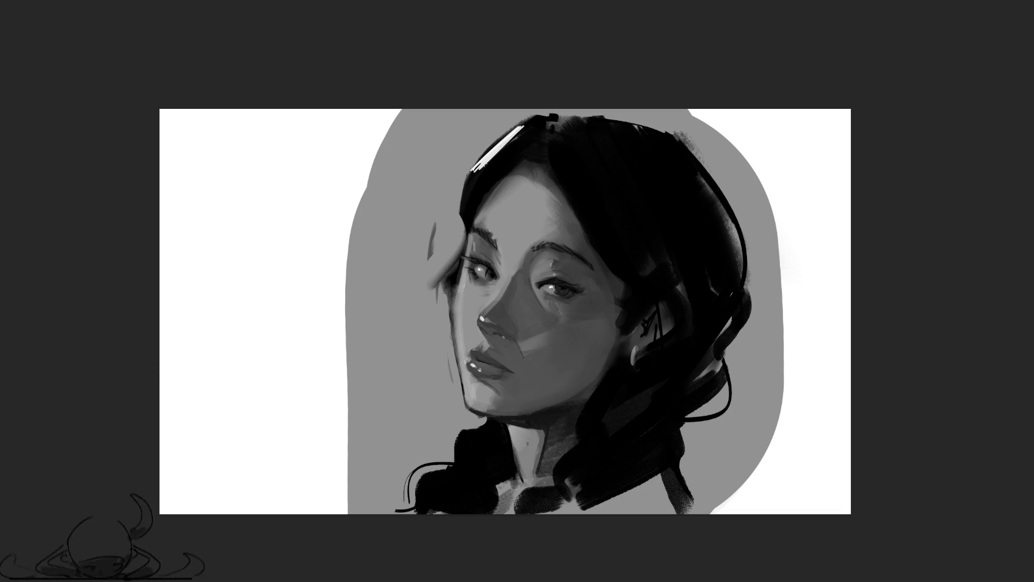
drag(558, 117, 485, 174)
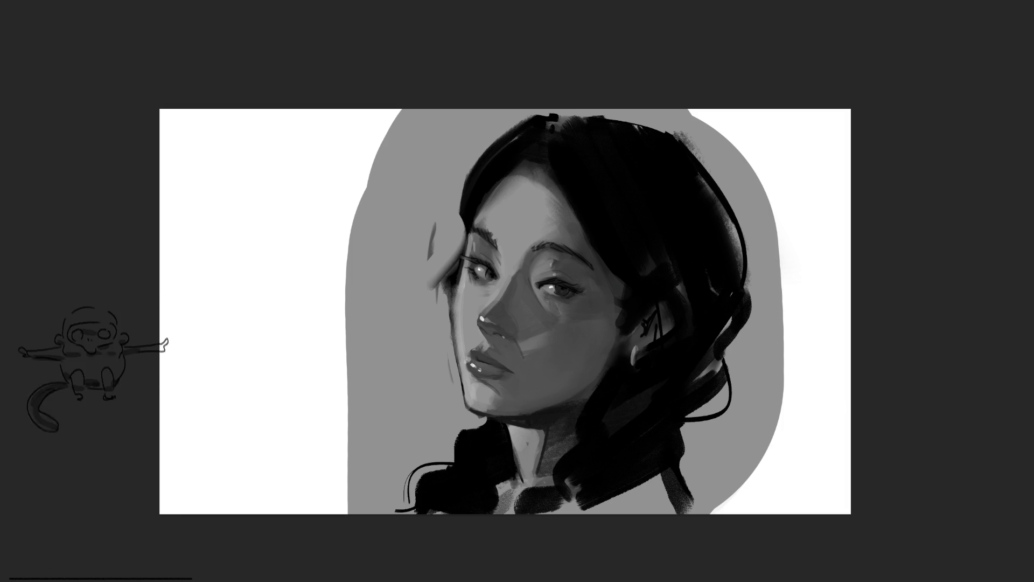
key(bracketright)
key(bracketright)
key(bracketright)
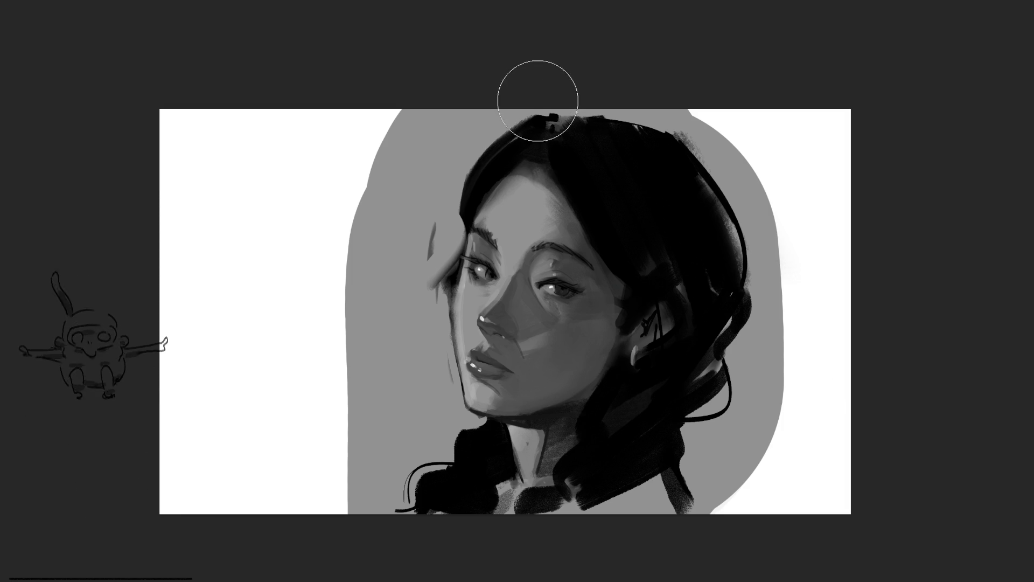
mouse_move(501, 114)
mouse_down()
mouse_move(415, 173)
mouse_move(410, 275)
mouse_move(428, 429)
mouse_up()
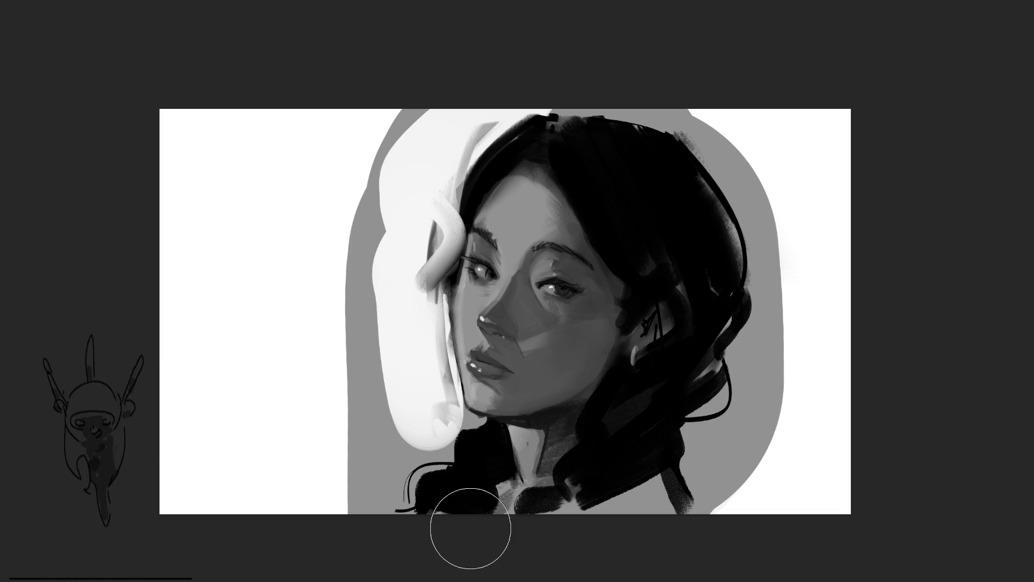
key(ctrl+z)
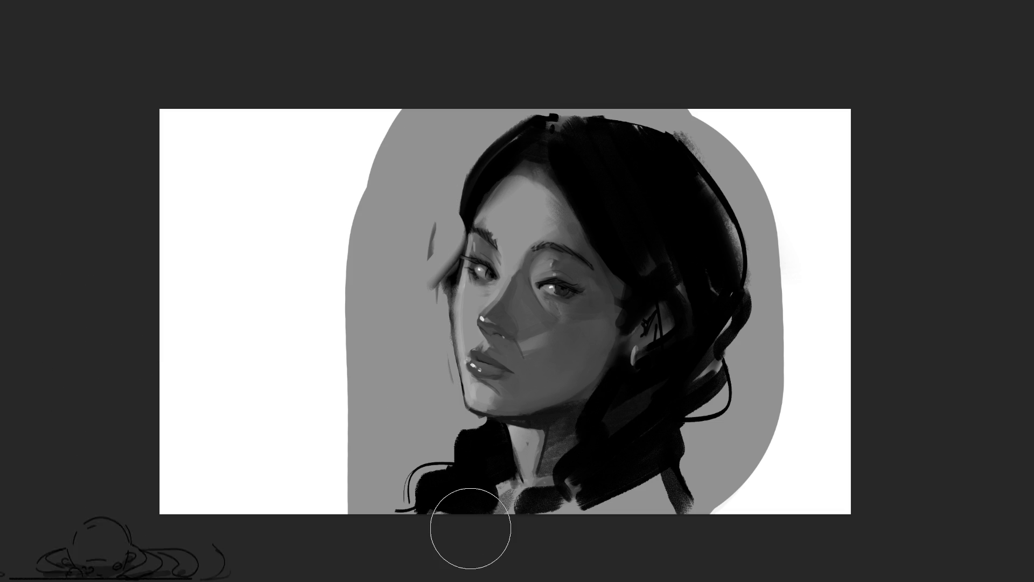
mouse_move(485, 81)
mouse_down()
mouse_move(420, 186)
mouse_move(431, 316)
mouse_move(404, 517)
mouse_up()
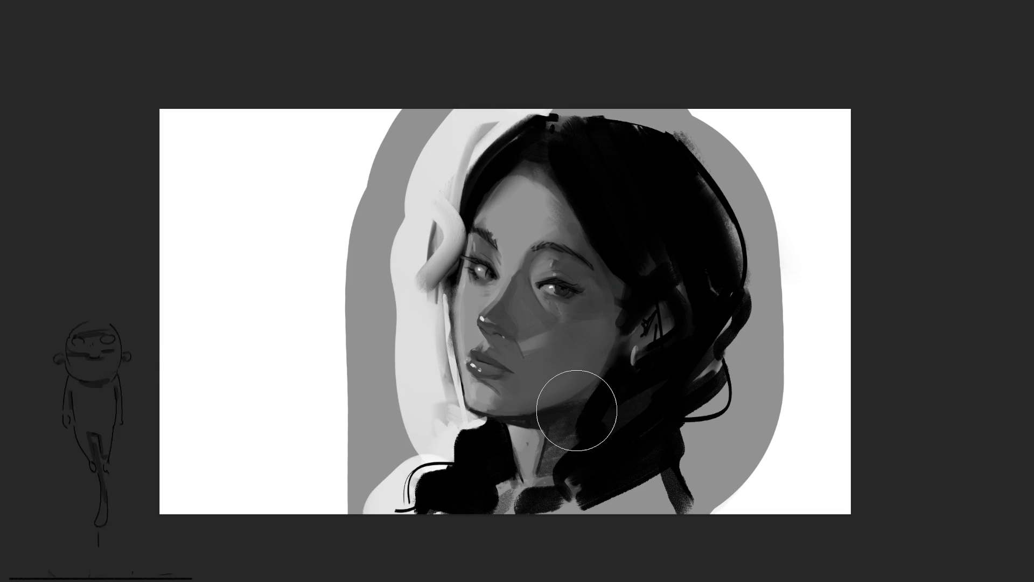
key(ctrl+z)
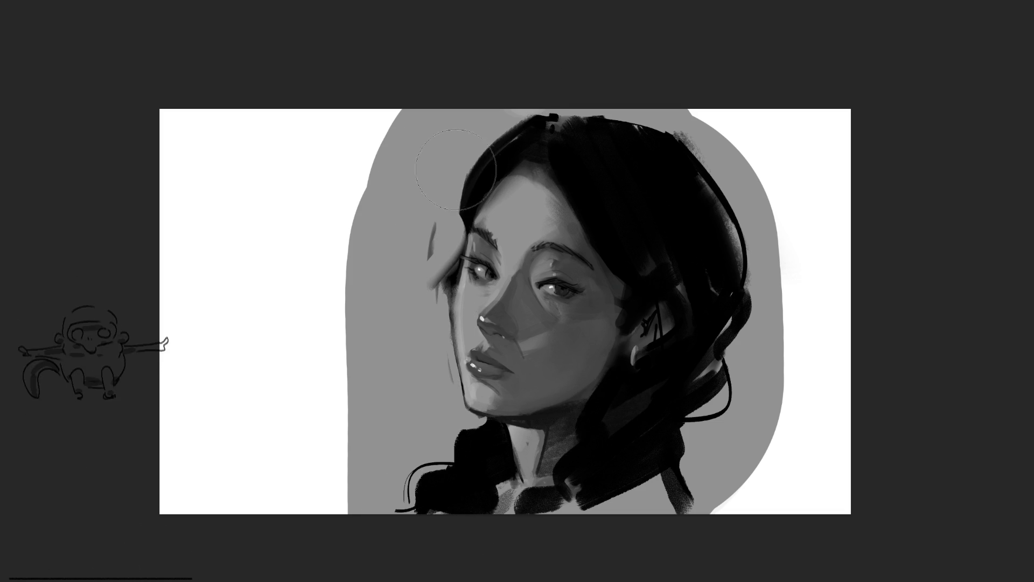
Paint a column of light horizontal stripes down the grey background left of the hair and face
drag(348, 129, 478, 134)
mouse_move(373, 173)
mouse_down()
mouse_move(461, 183)
mouse_move(356, 202)
mouse_move(437, 230)
mouse_up()
drag(347, 267, 428, 263)
drag(347, 300, 436, 291)
drag(348, 355, 445, 316)
drag(356, 412, 453, 372)
drag(348, 469, 421, 428)
drag(397, 485, 481, 441)
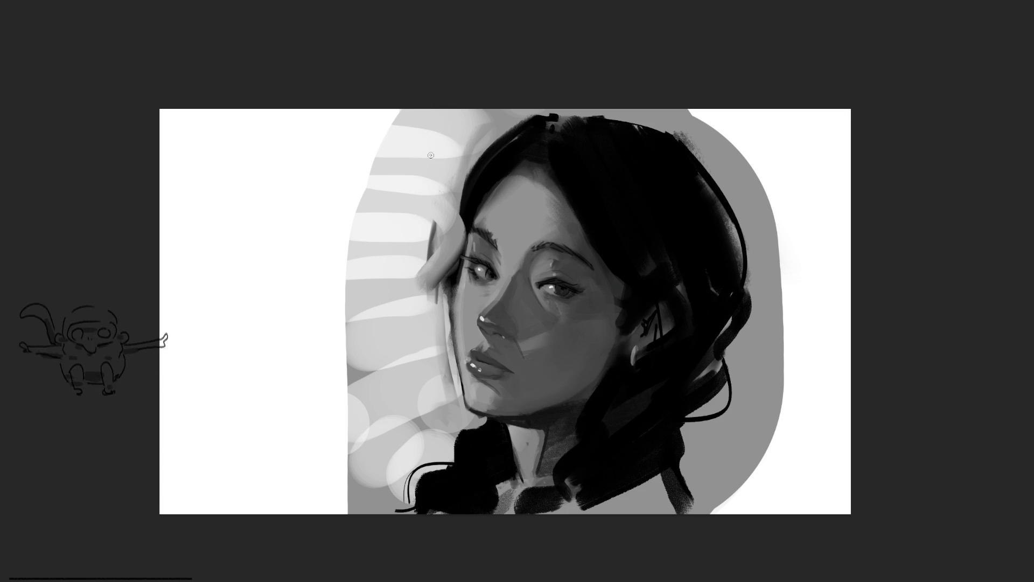
Soften the stripes with a larger brush, then undo most of them, keeping only the pale band above the hair
key(bracketright)
key(bracketright)
key(bracketright)
mouse_move(349, 310)
mouse_down()
mouse_move(358, 172)
mouse_move(374, 266)
mouse_move(381, 220)
mouse_move(542, 162)
mouse_move(380, 381)
mouse_up()
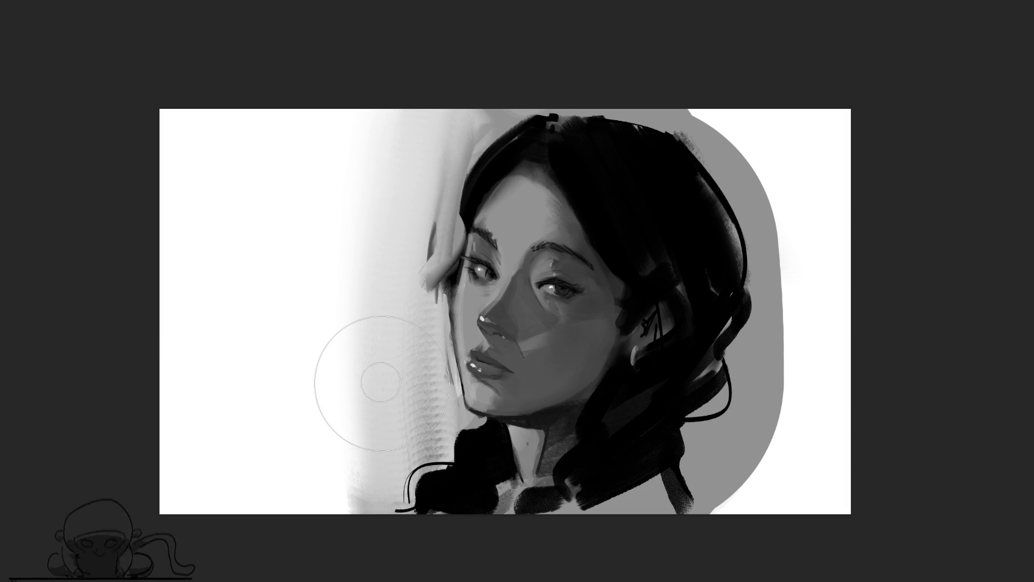
drag(387, 154, 381, 383)
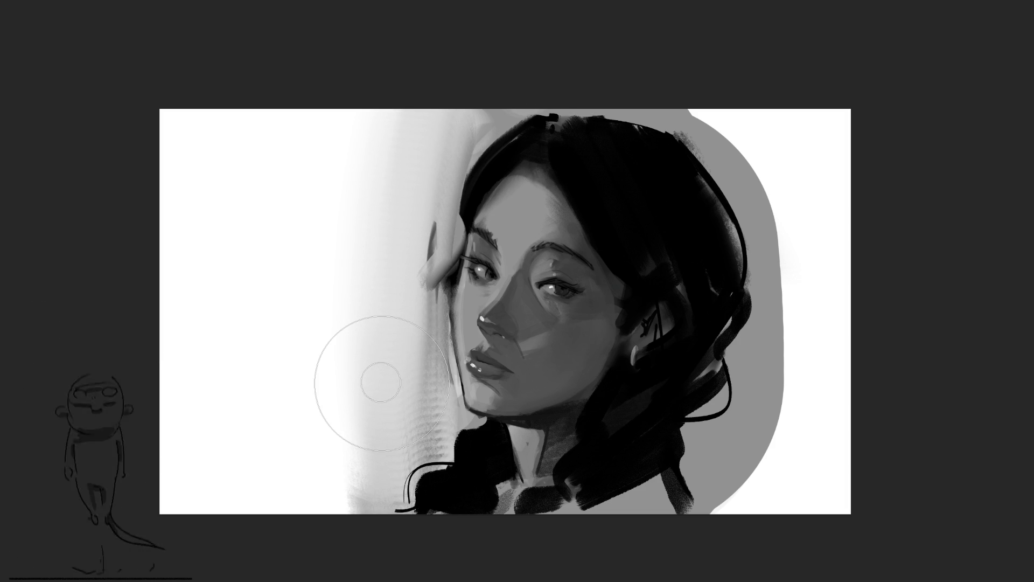
key(ctrl+z)
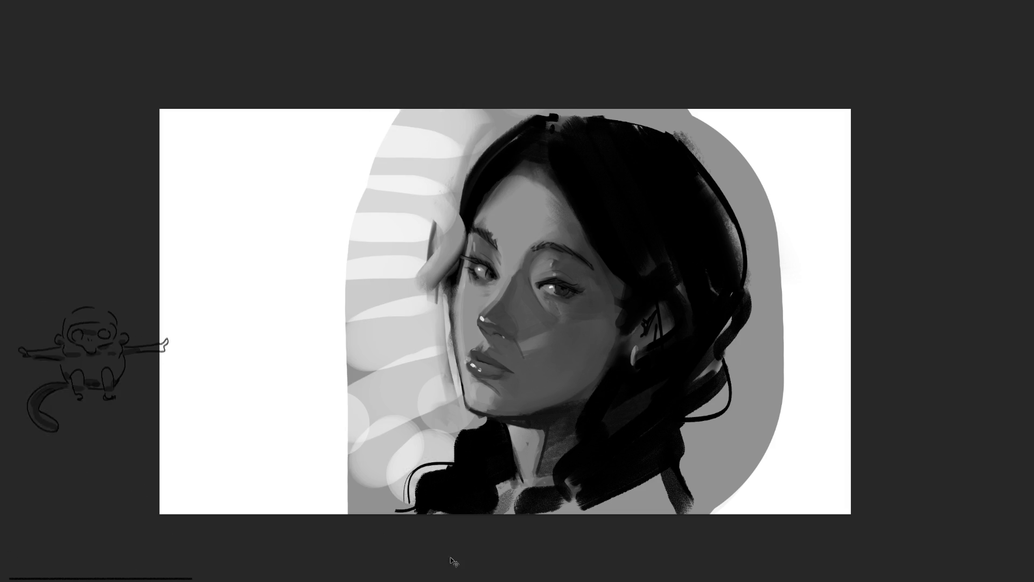
key(ctrl+z)
key(ctrl+z)
key(ctrl+z)
key(ctrl+z)
key(ctrl+z)
key(ctrl+z)
key(ctrl+z)
key(ctrl+z)
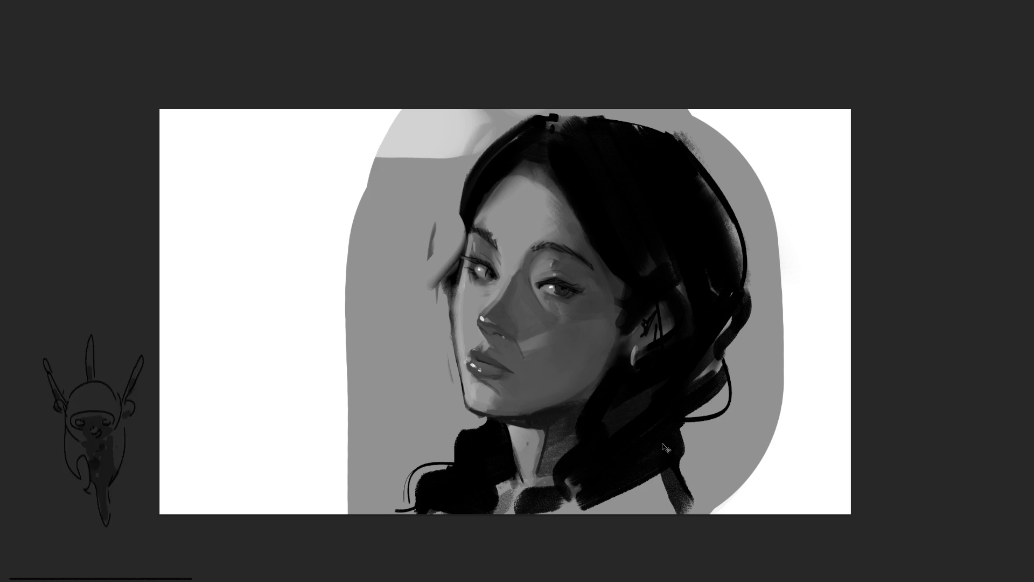
key(ctrl+z)
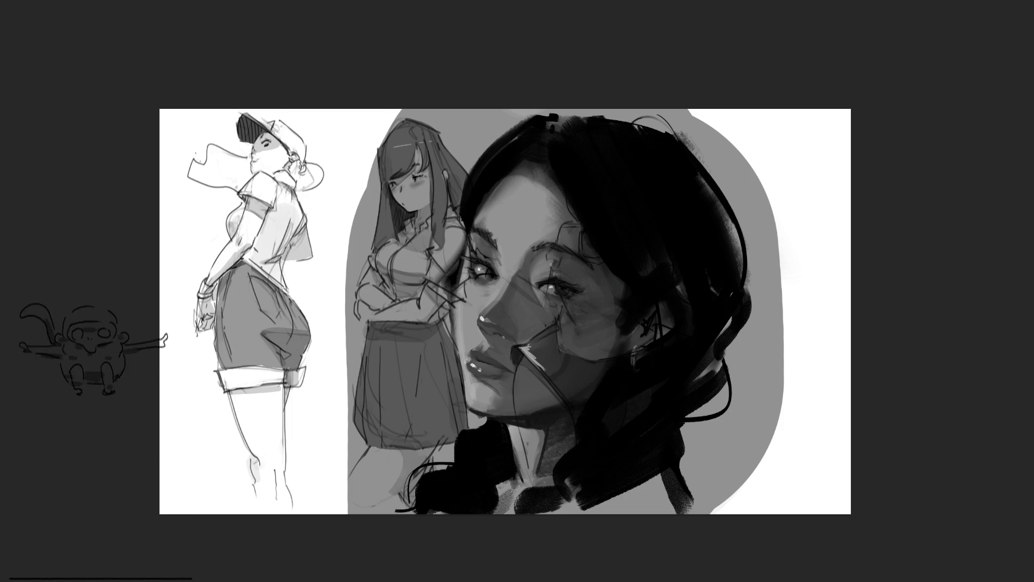
Start moving the portrait layer to the right with Free Transform
key(ctrl+t)
drag(695, 323, 751, 323)
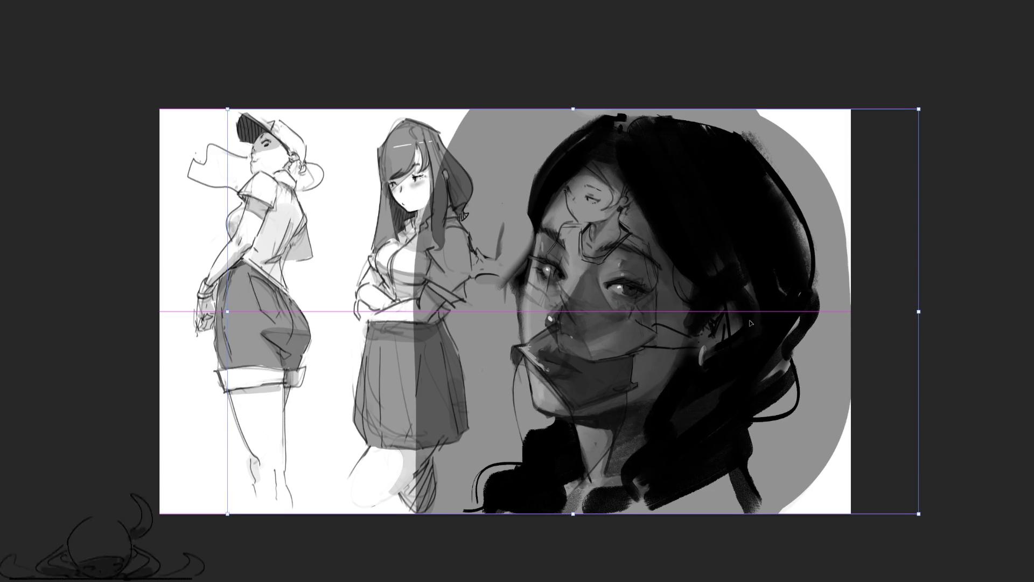
Settle the portrait further right, then paint a grey vertical band down the left side and grey the top-right corner
drag(750, 323, 772, 324)
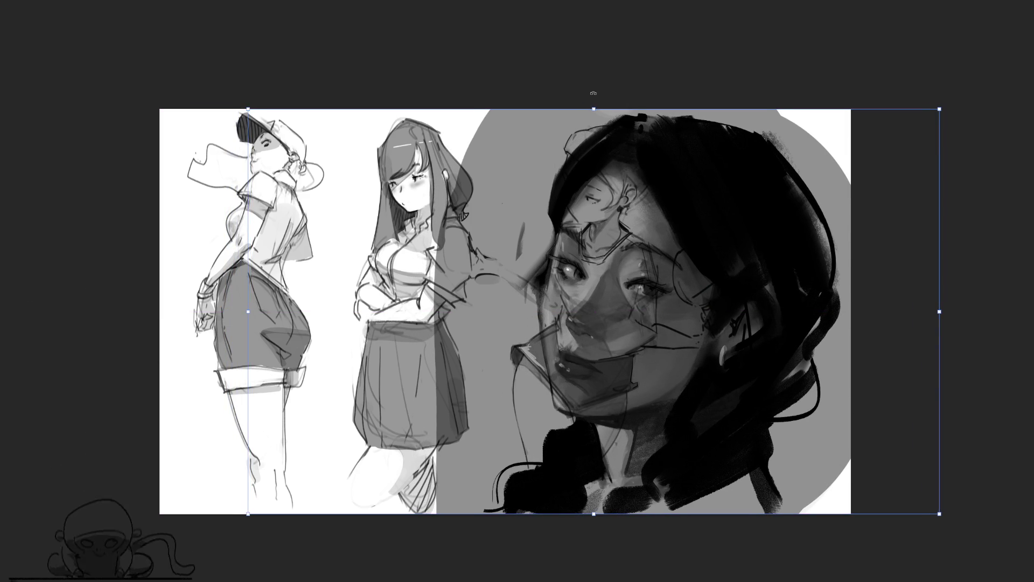
key(Return)
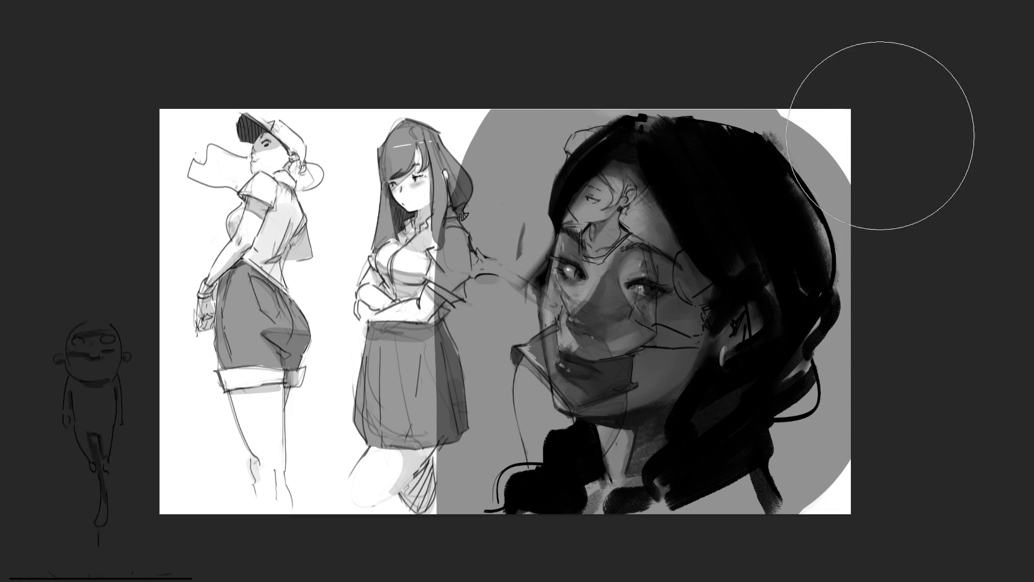
drag(153, 48, 155, 157)
drag(31, 303, 33, 501)
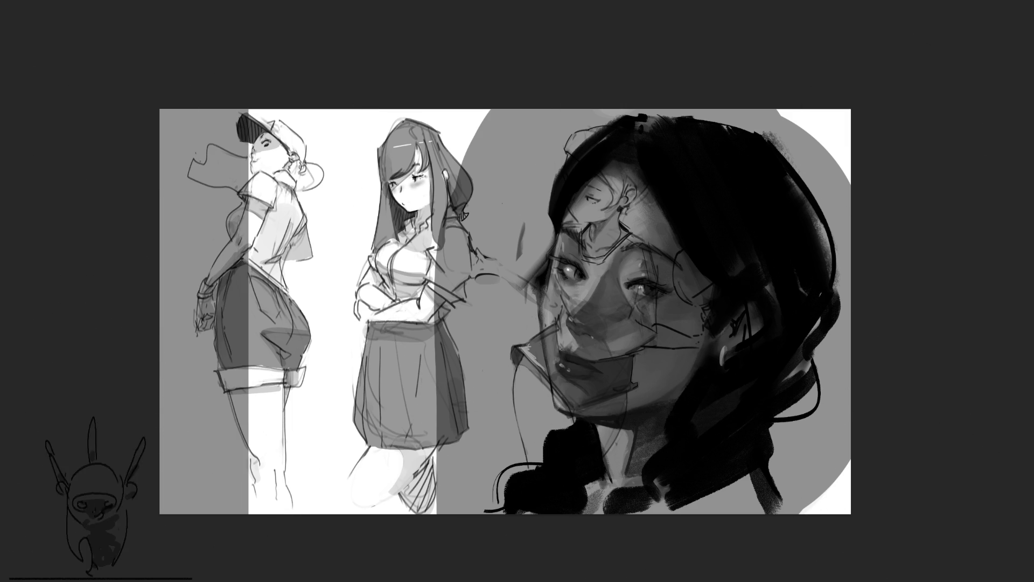
drag(878, 116, 843, 93)
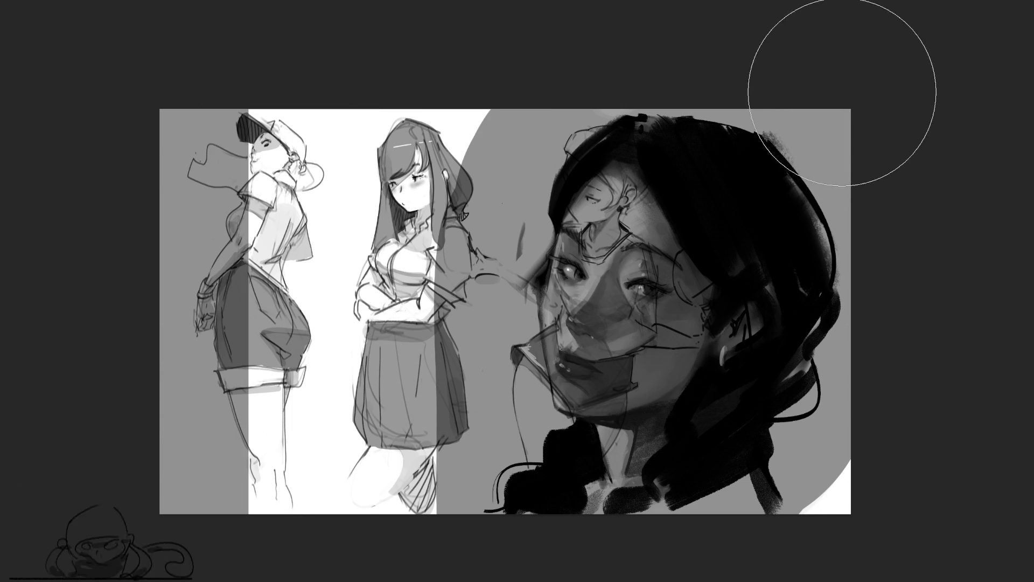
Paint the white strips behind the sketched figures grey and widen the canvas to the left
drag(450, 57, 404, 474)
drag(303, 61, 357, 526)
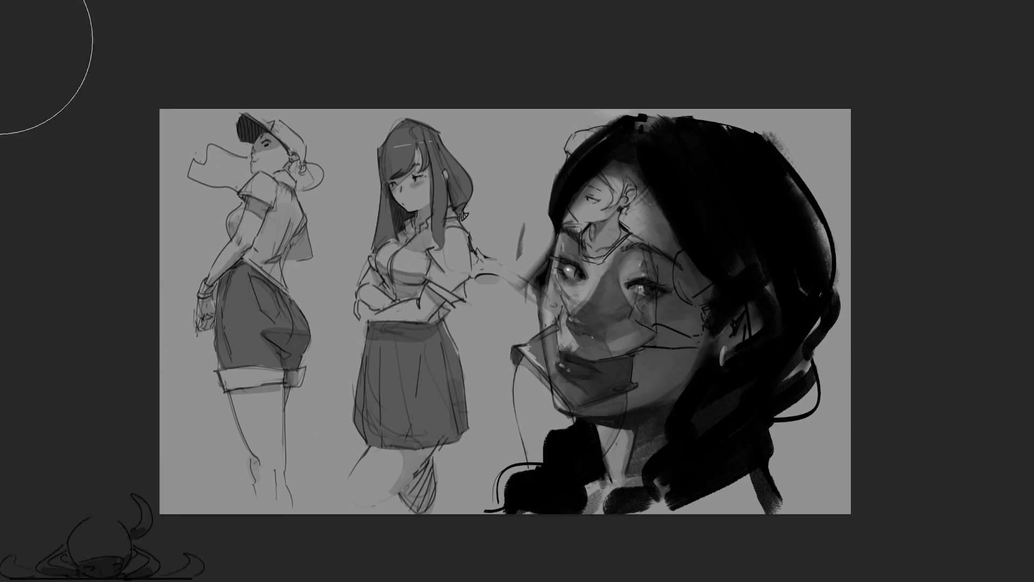
key(ctrl+t)
drag(172, 320, 333, 97)
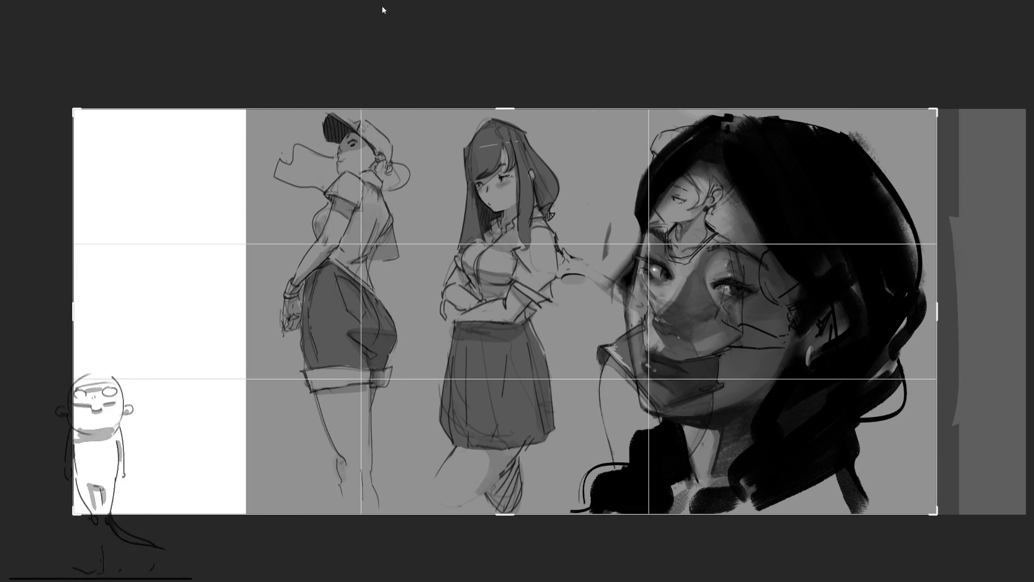
key(Return)
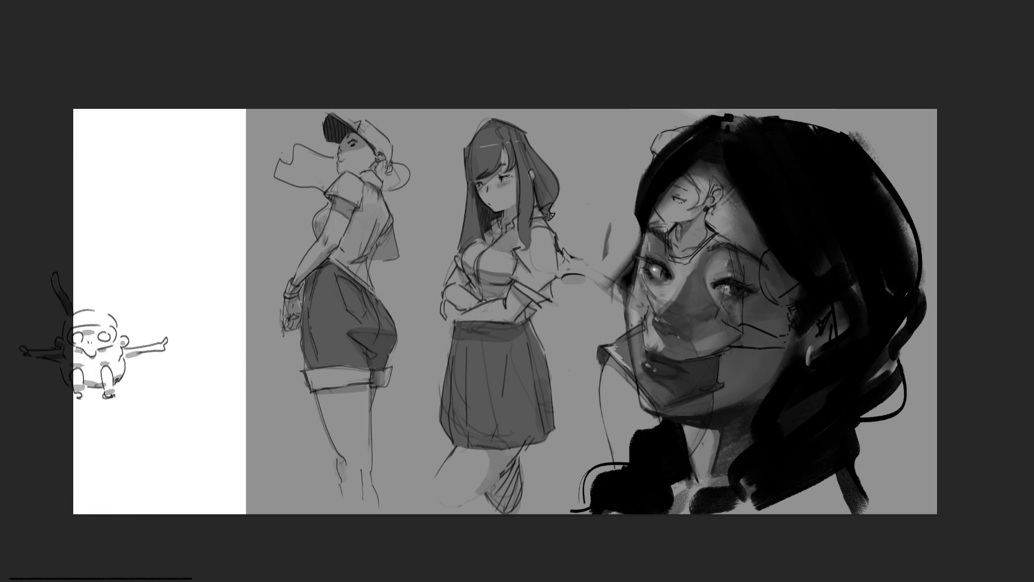
Slide the sketch layer left so the ponytail girl sits beside the portrait
key(ctrl+t)
drag(511, 299, 313, 298)
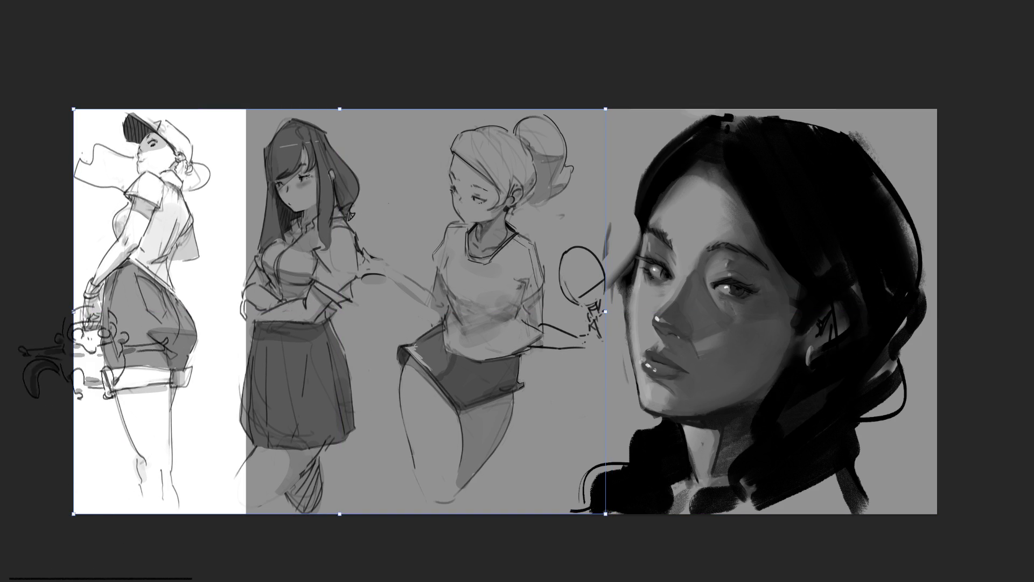
key(ctrl+t)
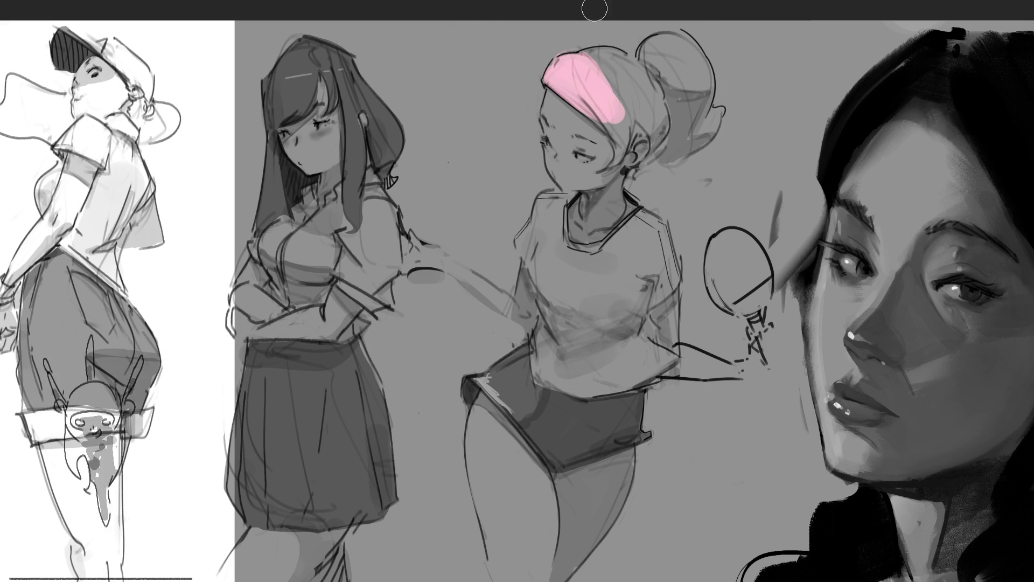
Brush pink over the ponytail girl's headband, the top of her hair and the bun
drag(602, 105, 597, 161)
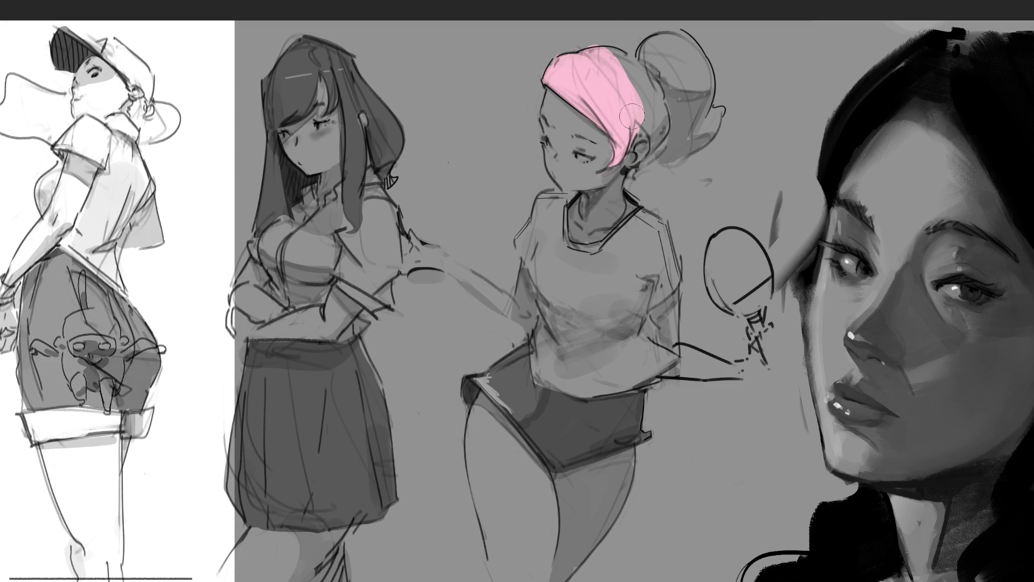
drag(628, 121, 647, 98)
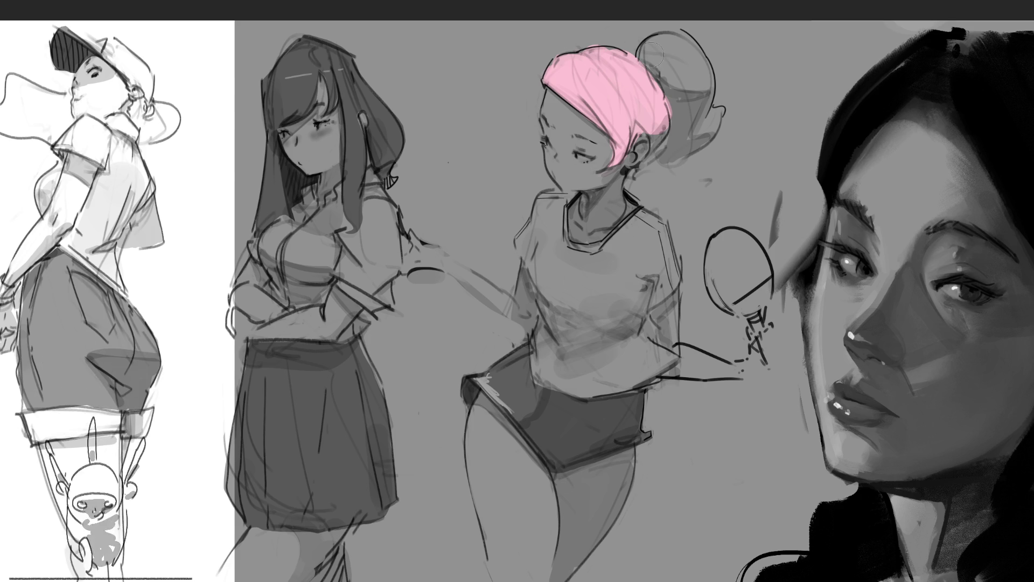
mouse_move(647, 49)
mouse_down()
mouse_move(699, 89)
mouse_move(683, 141)
mouse_up()
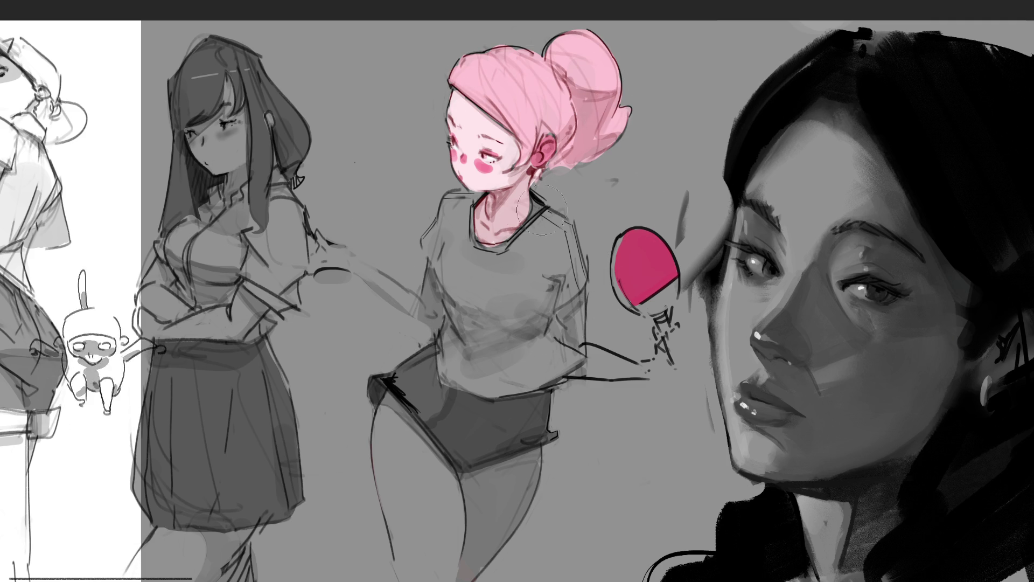
Paint the ponytail girl's shirt white across the shoulders, front, sides and lower hem
drag(554, 210, 498, 278)
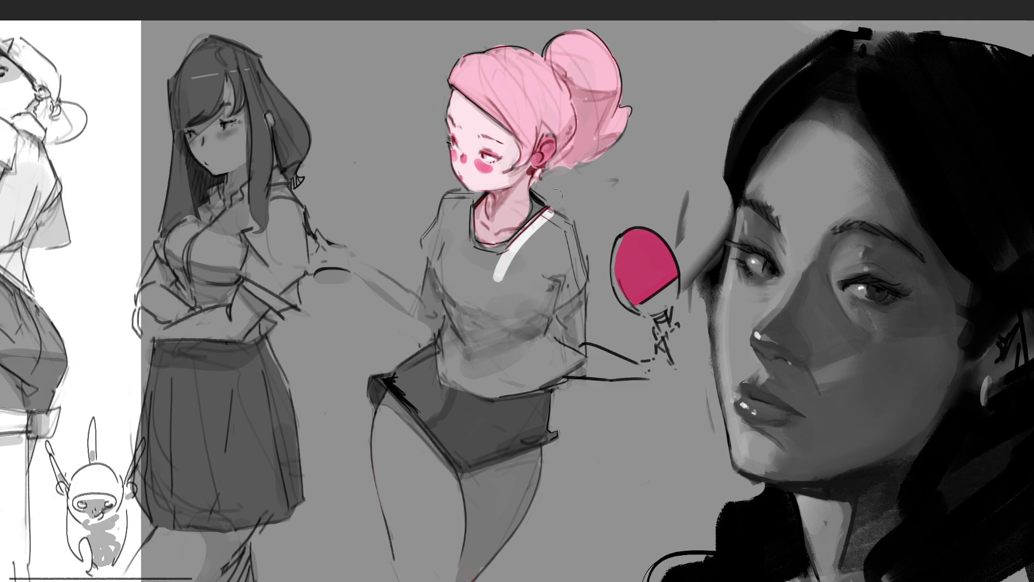
mouse_move(546, 210)
mouse_down()
mouse_move(584, 274)
mouse_move(542, 333)
mouse_move(579, 366)
mouse_move(558, 386)
mouse_move(509, 392)
mouse_move(449, 384)
mouse_move(446, 216)
mouse_move(463, 195)
mouse_move(474, 259)
mouse_move(490, 250)
mouse_up()
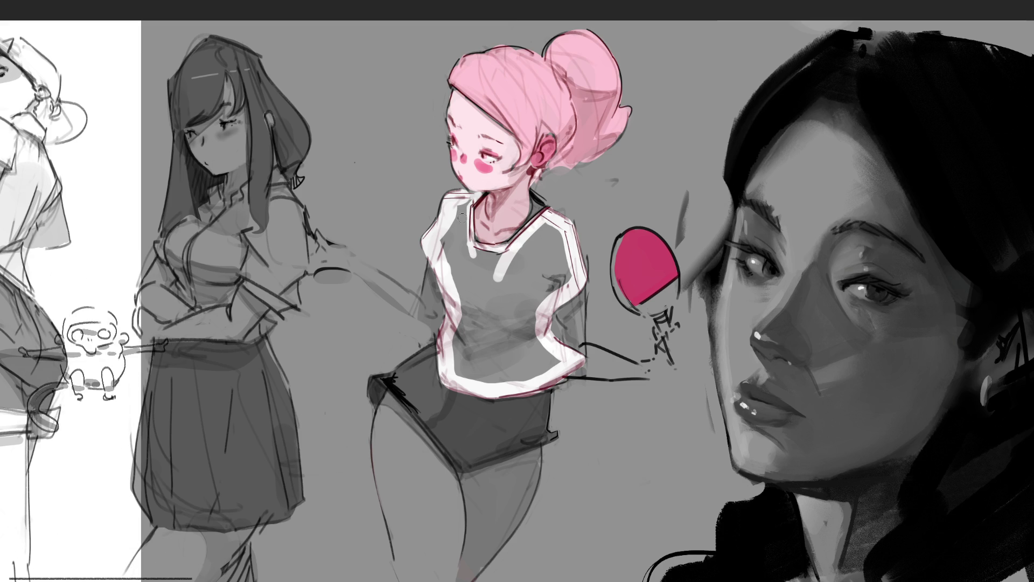
mouse_move(469, 201)
mouse_down()
mouse_move(461, 279)
mouse_move(446, 298)
mouse_move(486, 236)
mouse_up()
mouse_move(477, 299)
mouse_down()
mouse_move(544, 244)
mouse_move(526, 263)
mouse_up()
mouse_move(558, 231)
mouse_down()
mouse_move(534, 307)
mouse_move(558, 291)
mouse_move(493, 323)
mouse_up()
mouse_move(517, 292)
mouse_down()
mouse_move(464, 348)
mouse_move(506, 376)
mouse_move(533, 324)
mouse_move(536, 345)
mouse_up()
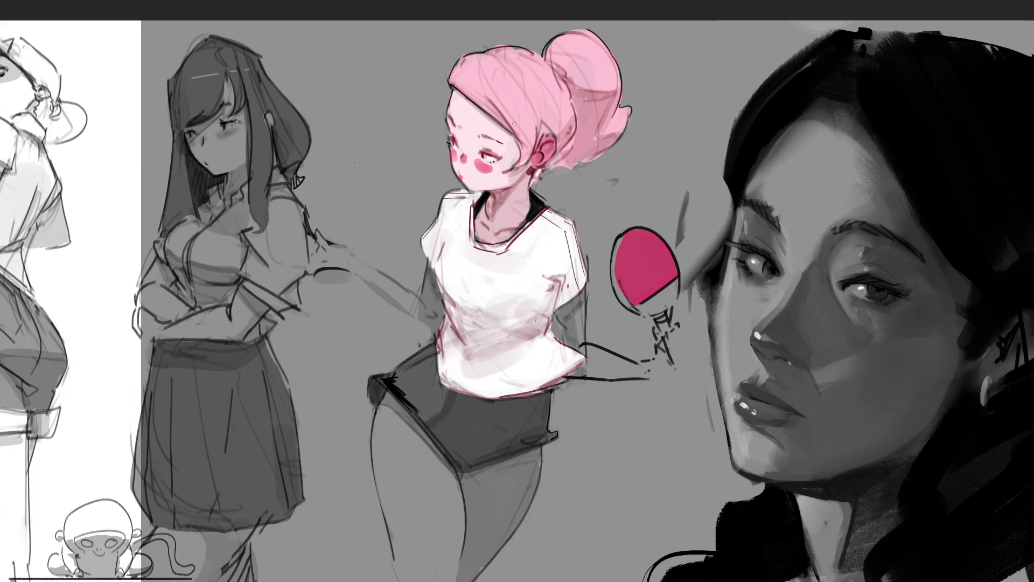
Fill the collar black and add a pale highlight to the paddle hand
mouse_move(482, 203)
mouse_down()
mouse_move(482, 239)
mouse_move(510, 235)
mouse_move(480, 247)
mouse_move(476, 234)
mouse_up()
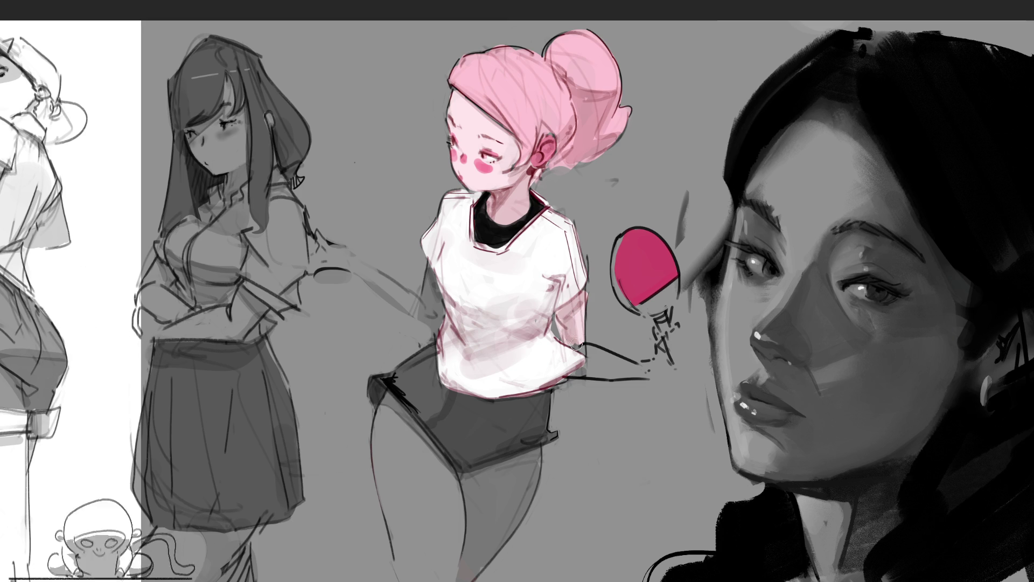
mouse_move(576, 370)
mouse_down()
mouse_move(663, 369)
mouse_move(687, 350)
mouse_up()
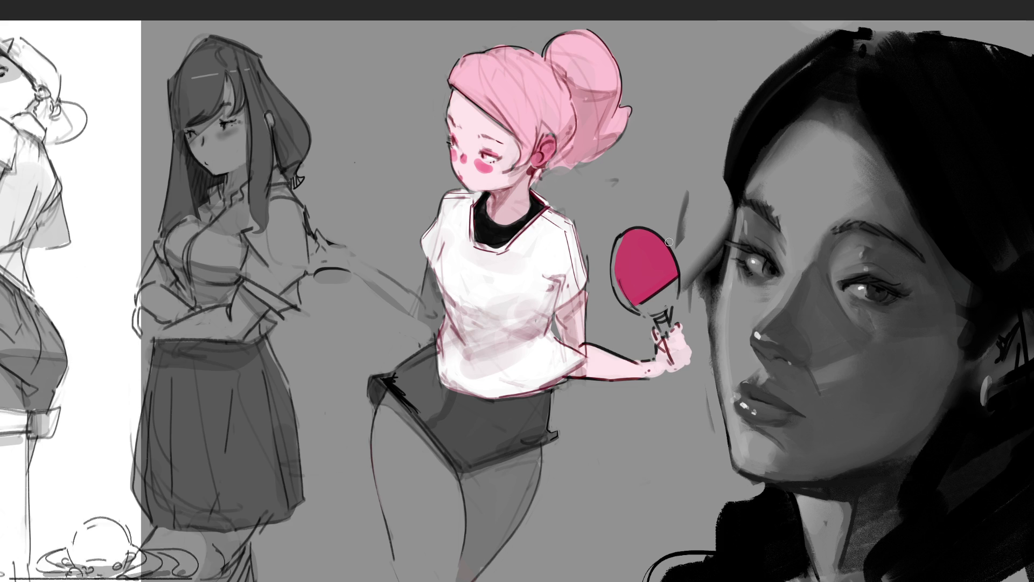
Brush pink down the girl's left thigh and brighten her right leg below the shorts hem
drag(387, 400, 477, 510)
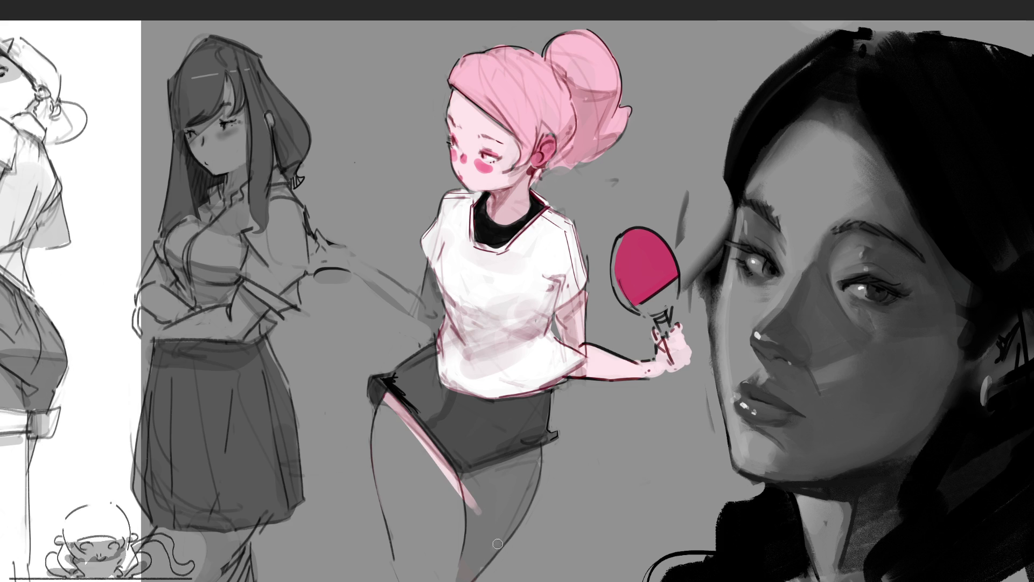
drag(380, 421, 400, 558)
key(ctrl+z)
mouse_move(491, 475)
mouse_down()
mouse_move(453, 478)
mouse_move(541, 450)
mouse_move(540, 477)
mouse_move(477, 572)
mouse_up()
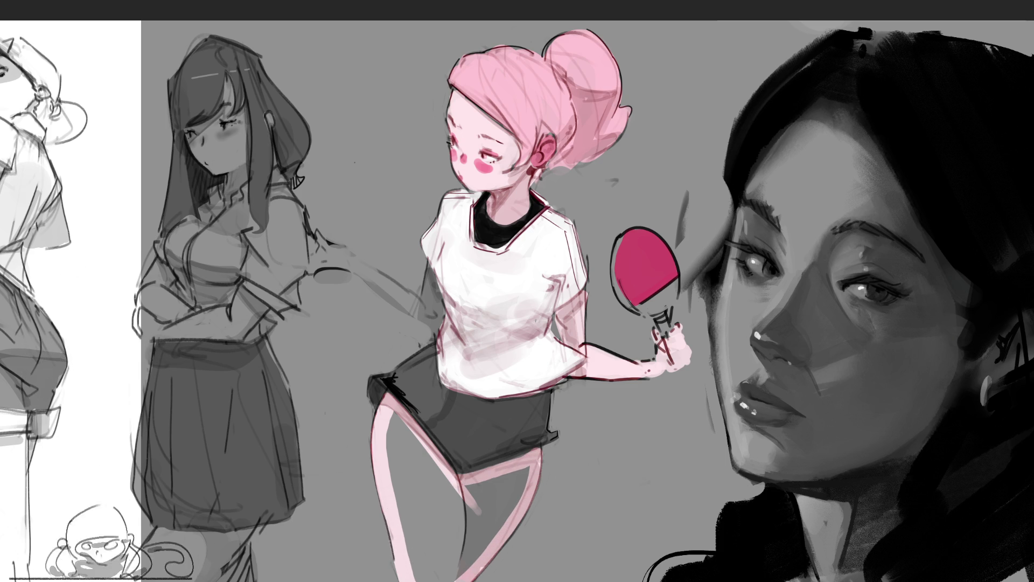
drag(516, 468, 477, 576)
drag(495, 510, 450, 579)
mouse_move(509, 473)
mouse_down()
mouse_move(479, 488)
mouse_move(453, 576)
mouse_up()
Brighten both legs with pink down to the lower left leg, then flip the artwork horizontally
drag(501, 494, 482, 526)
mouse_move(395, 416)
mouse_down()
mouse_move(465, 518)
mouse_move(459, 540)
mouse_up()
mouse_move(392, 446)
mouse_down()
mouse_move(455, 551)
mouse_move(420, 486)
mouse_move(440, 556)
mouse_up()
drag(397, 485, 446, 559)
mouse_move(405, 517)
mouse_down()
mouse_move(424, 530)
mouse_move(436, 575)
mouse_up()
drag(411, 538, 442, 578)
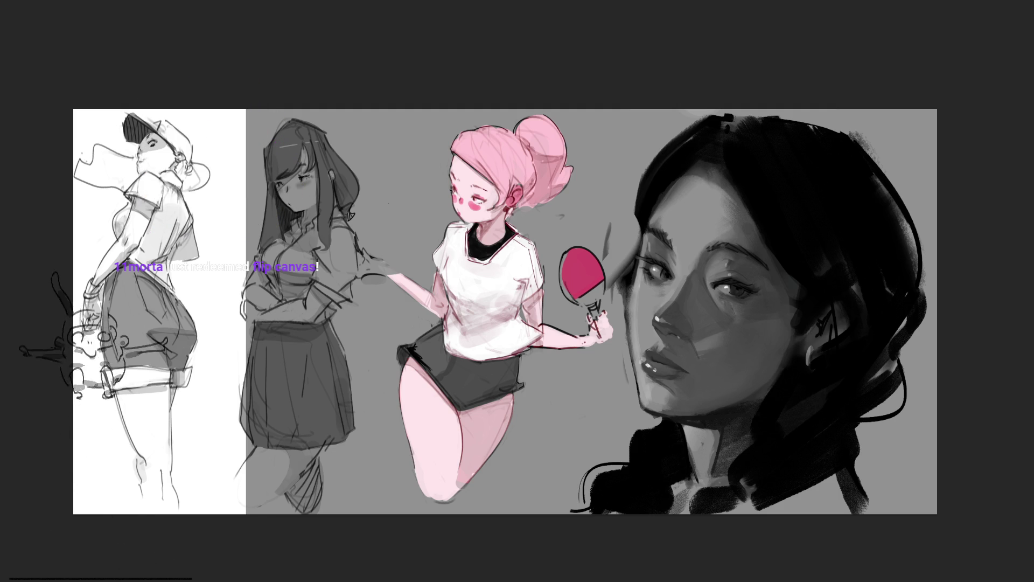
key(m)
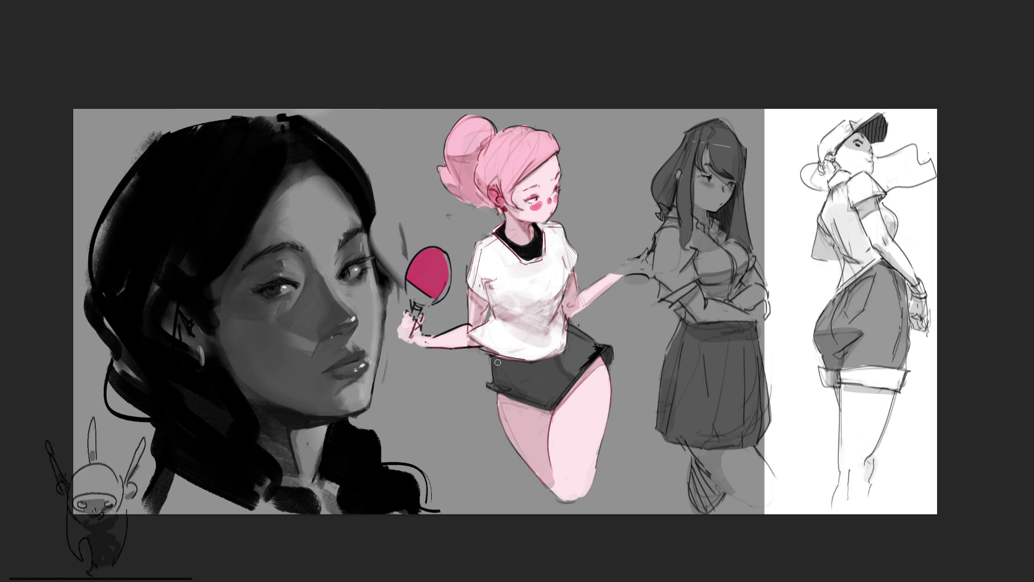
Paint dark blue over the waistband of the ping-pong girl's shorts
mouse_move(497, 363)
mouse_down()
mouse_move(543, 370)
mouse_move(586, 356)
mouse_move(558, 378)
mouse_move(570, 345)
mouse_up()
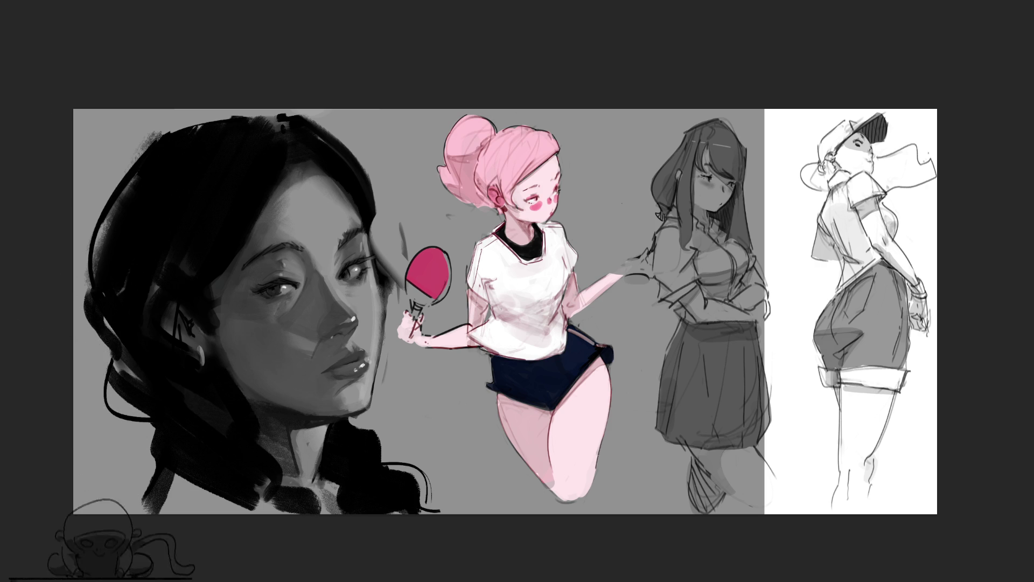
Turn the navy shorts a brighter royal blue with a colour adjustment
click(579, 387)
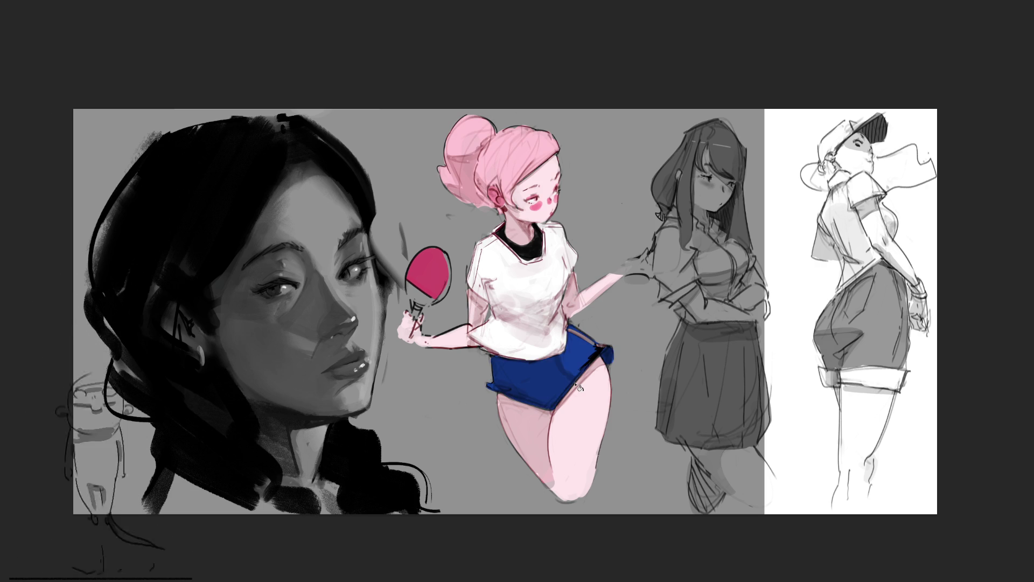
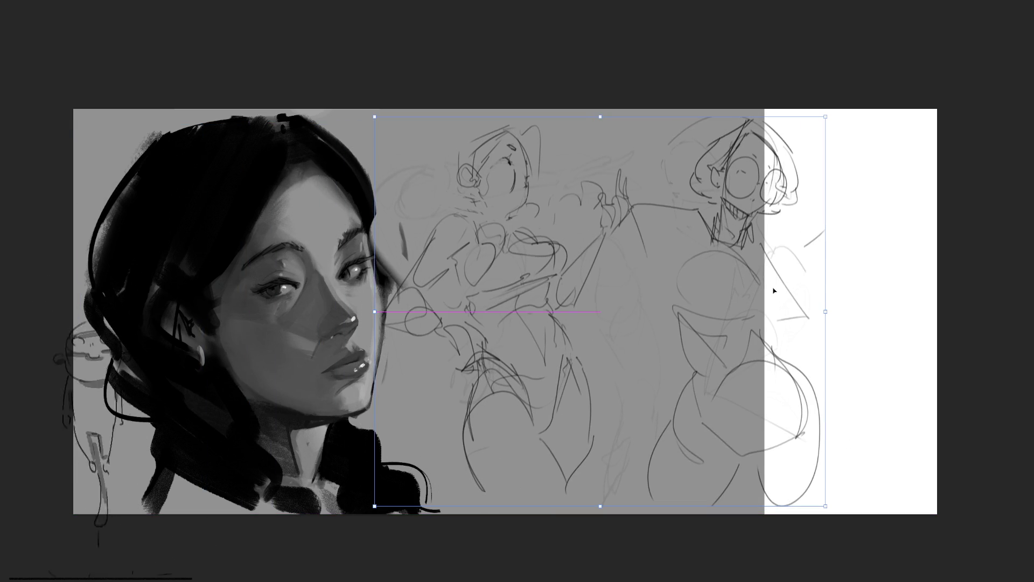
Commit the free-transform resize of the gesture sketch layer
key(Return)
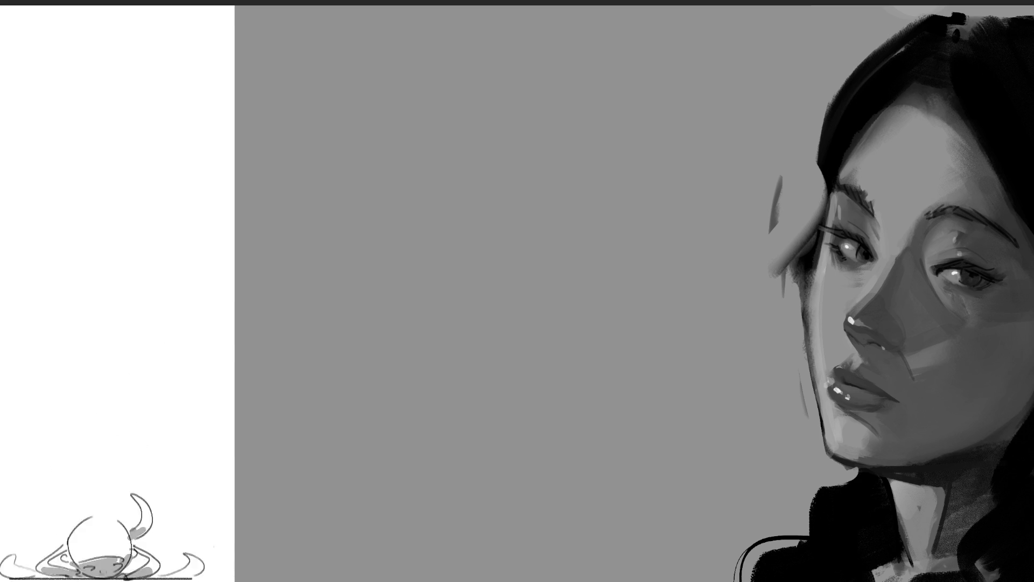
Sketch the new figure's head, jaw, neck, shoulder and torso sides
mouse_move(476, 99)
mouse_down()
mouse_move(485, 49)
mouse_move(533, 53)
mouse_move(543, 119)
mouse_up()
mouse_move(476, 75)
mouse_down()
mouse_move(487, 144)
mouse_move(543, 113)
mouse_up()
mouse_move(475, 113)
mouse_down()
mouse_move(495, 214)
mouse_move(518, 194)
mouse_up()
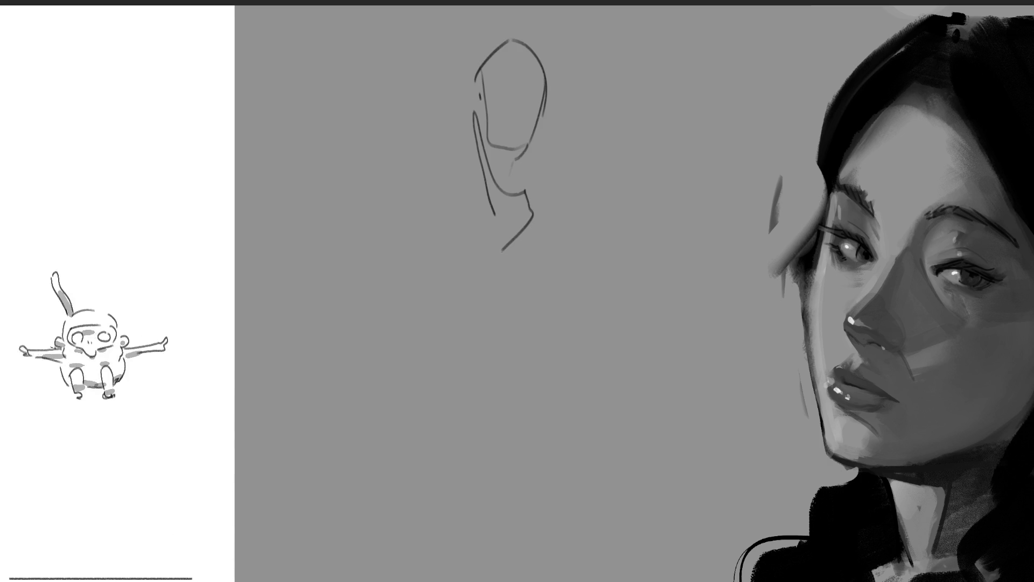
mouse_move(484, 196)
mouse_down()
mouse_move(502, 250)
mouse_move(426, 213)
mouse_move(462, 266)
mouse_up()
mouse_move(449, 242)
mouse_down()
mouse_move(572, 192)
mouse_move(506, 310)
mouse_up()
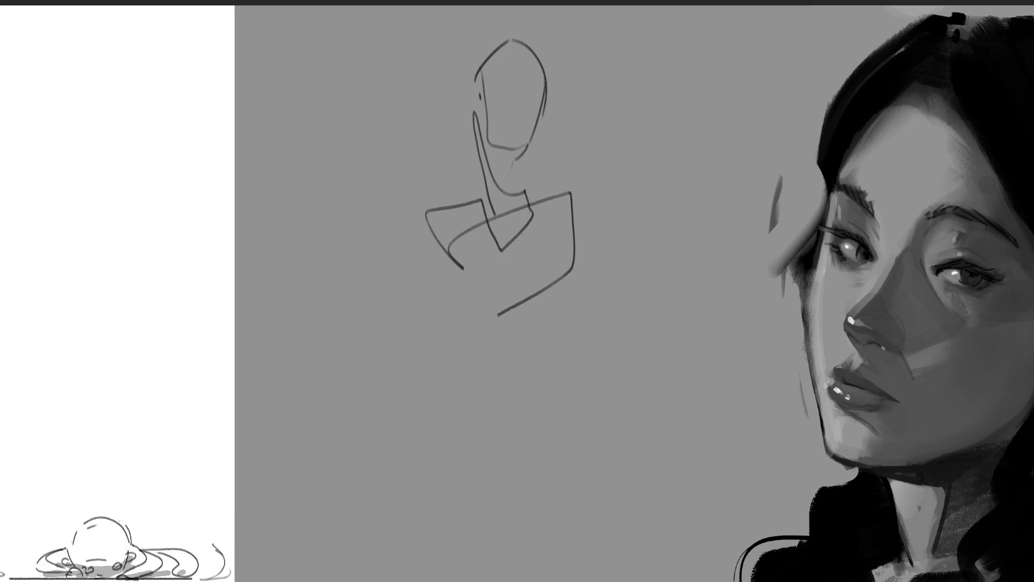
mouse_move(569, 257)
mouse_down()
mouse_move(608, 366)
mouse_move(491, 381)
mouse_move(593, 346)
mouse_move(502, 386)
mouse_move(482, 465)
mouse_move(498, 385)
mouse_move(361, 468)
mouse_up()
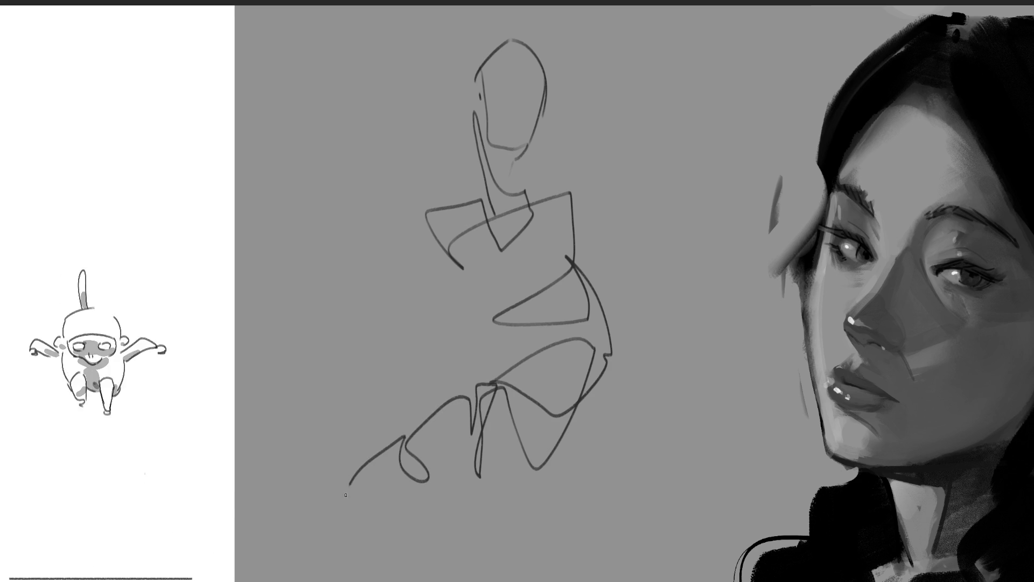
Add sweeping lower-body and leg lines plus long diagonals beside the torso
drag(405, 441, 558, 453)
drag(404, 437, 360, 557)
drag(295, 443, 489, 581)
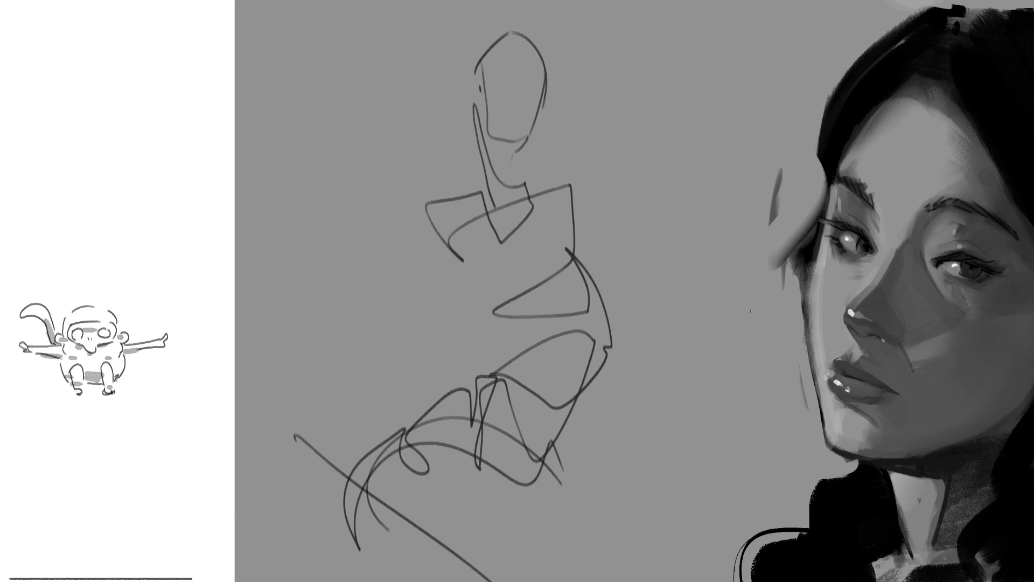
mouse_move(449, 244)
mouse_down()
mouse_move(503, 214)
mouse_move(644, 289)
mouse_up()
drag(561, 425, 804, 308)
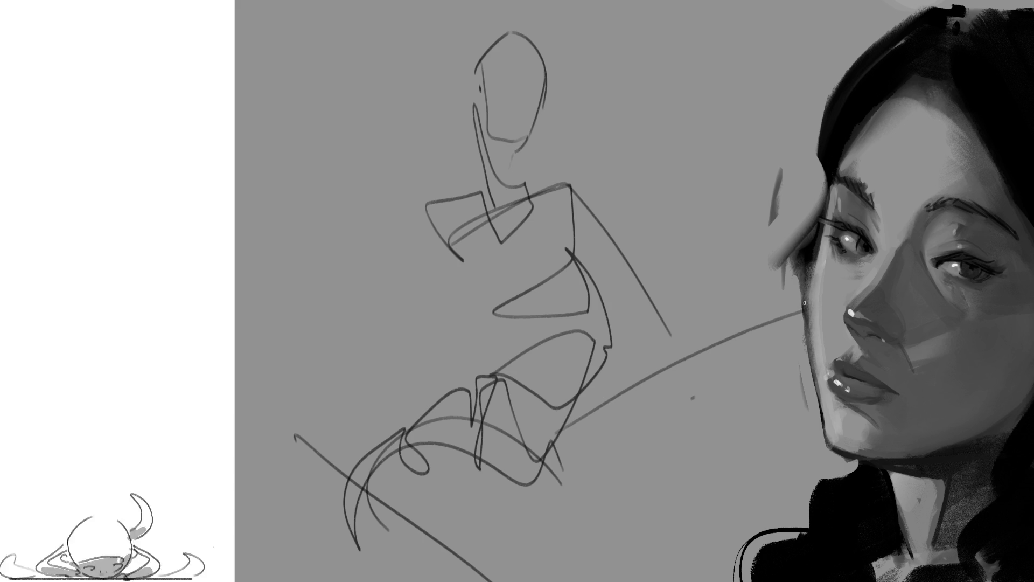
mouse_move(576, 256)
mouse_down()
mouse_move(566, 339)
mouse_move(475, 270)
mouse_up()
Loop large curves around the lower figure, add a pointed left arm, and begin fading the strokes
drag(542, 385, 565, 368)
drag(481, 346, 456, 387)
mouse_move(550, 424)
mouse_down()
mouse_move(594, 526)
mouse_move(484, 544)
mouse_move(404, 420)
mouse_up()
mouse_move(401, 478)
mouse_down()
mouse_move(485, 558)
mouse_move(580, 441)
mouse_up()
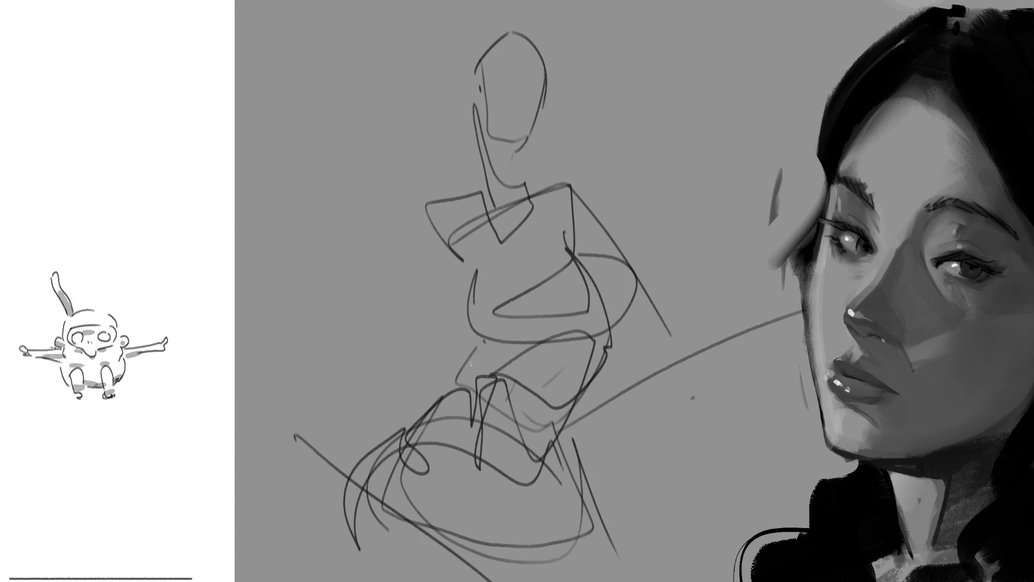
drag(461, 264, 380, 301)
mouse_move(422, 218)
mouse_down()
mouse_move(337, 307)
mouse_move(444, 280)
mouse_up()
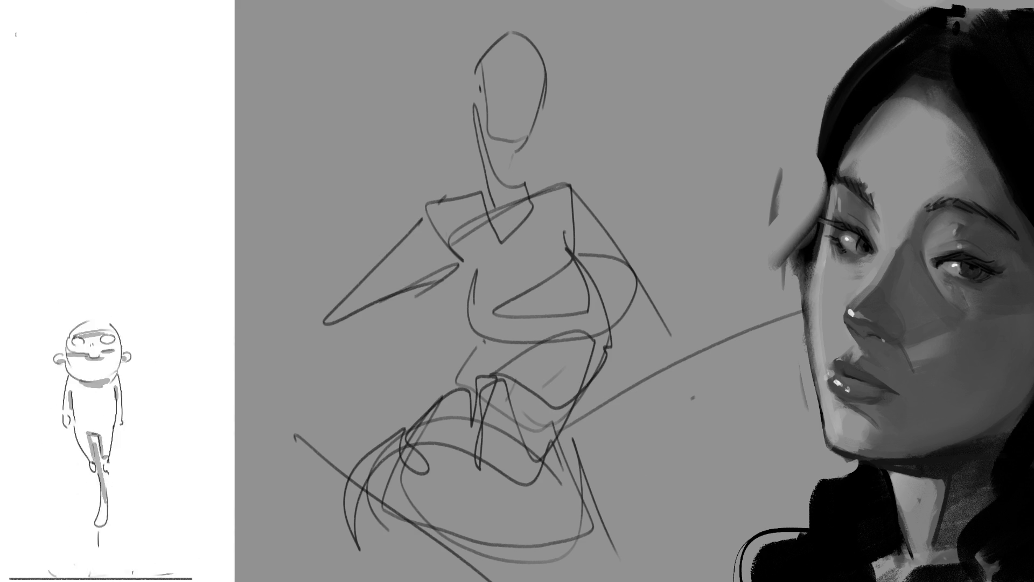
drag(697, 156, 610, 485)
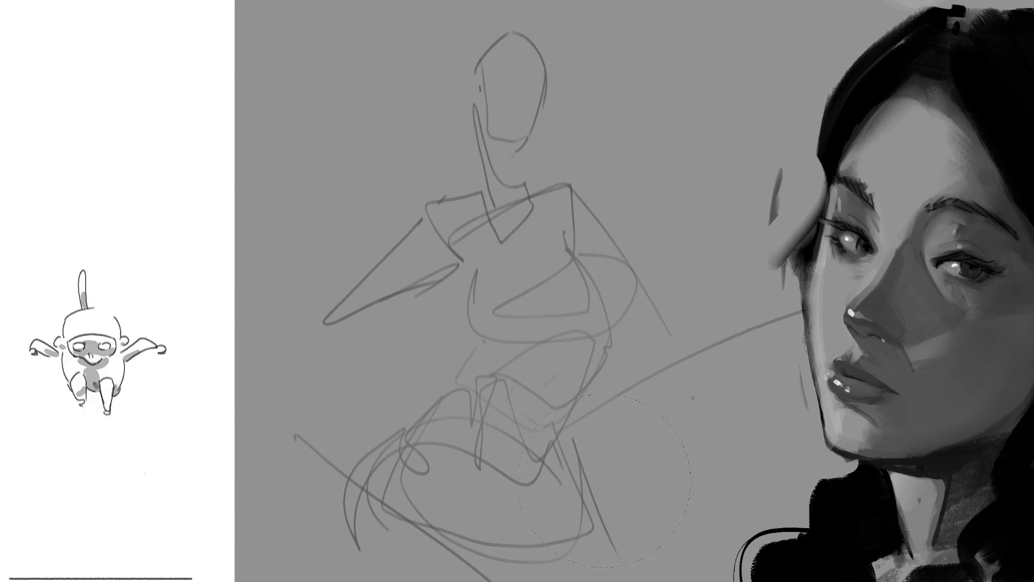
Fade the remaining figure strokes with a large soft low-opacity eraser
drag(404, 469, 525, 214)
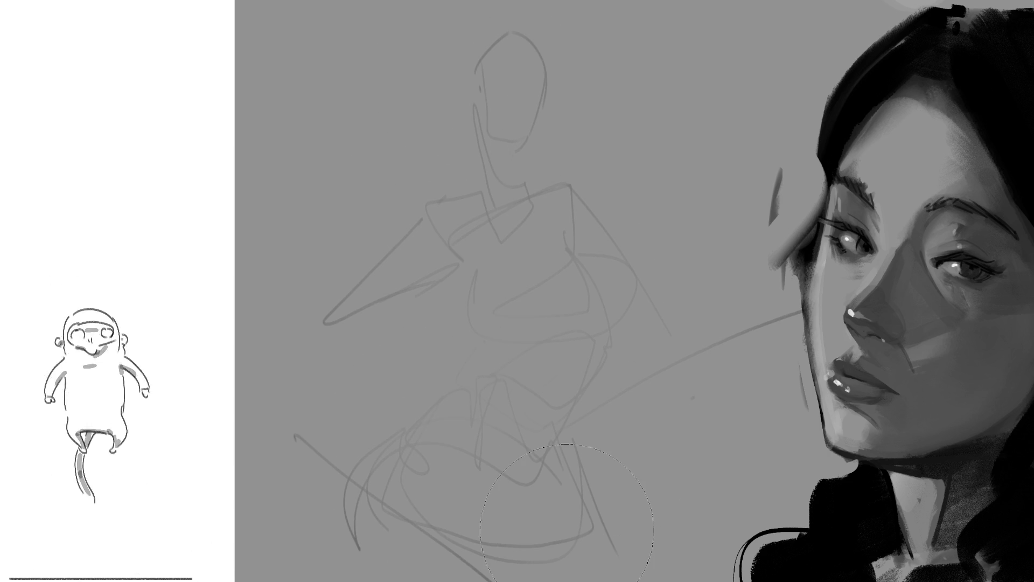
Draw a darker head oval up and left of the underdrawing and refine its sides and chin
drag(376, 104, 389, 126)
drag(404, 49, 371, 86)
drag(416, 46, 448, 109)
drag(408, 154, 459, 139)
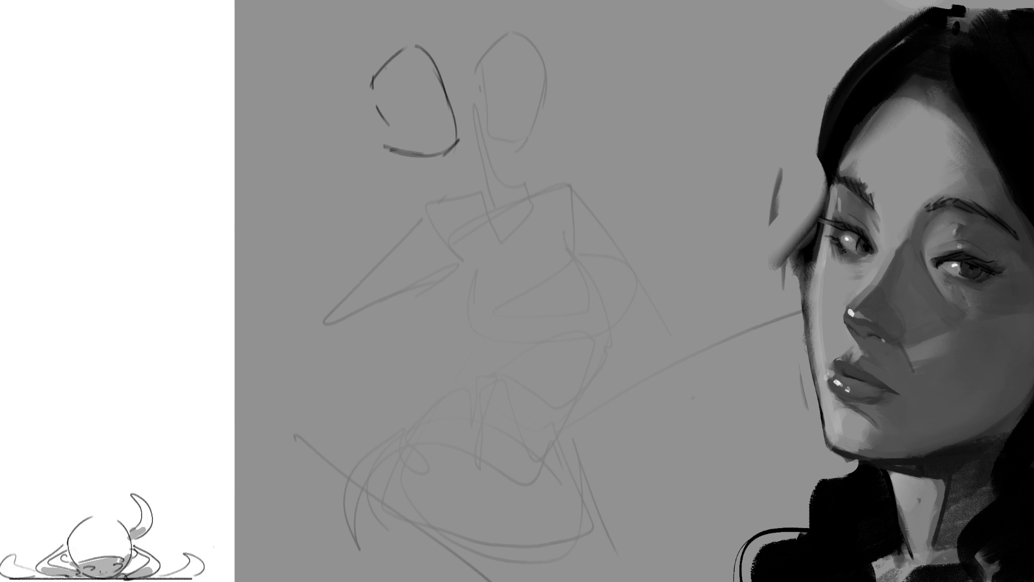
mouse_move(366, 94)
mouse_down()
mouse_move(404, 155)
mouse_move(462, 152)
mouse_up()
drag(446, 51, 465, 143)
Add neck strokes below the new head and mark a facial feature
drag(462, 105, 468, 183)
drag(467, 189, 458, 226)
drag(428, 156, 441, 188)
drag(461, 144, 444, 218)
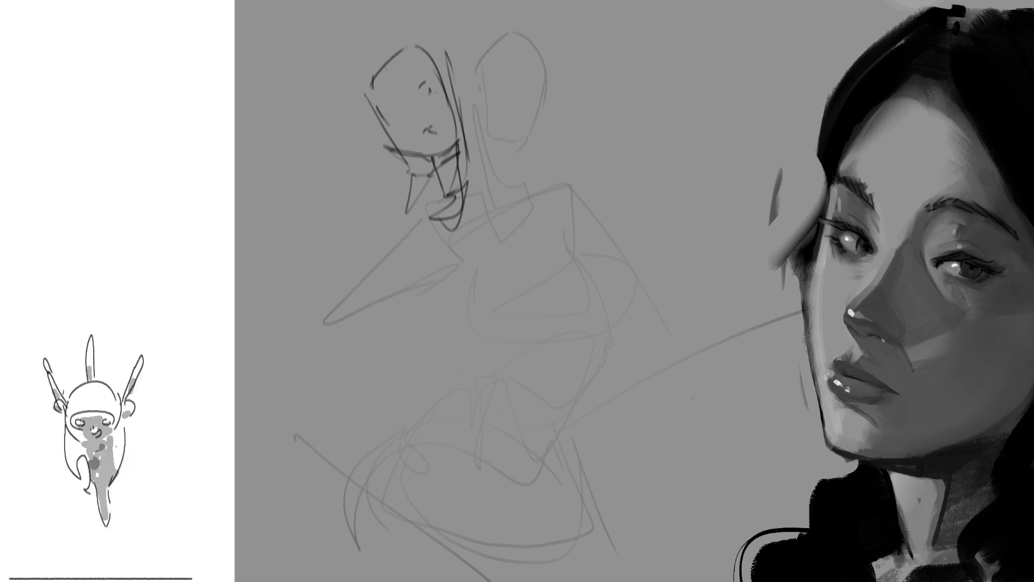
drag(396, 106, 401, 111)
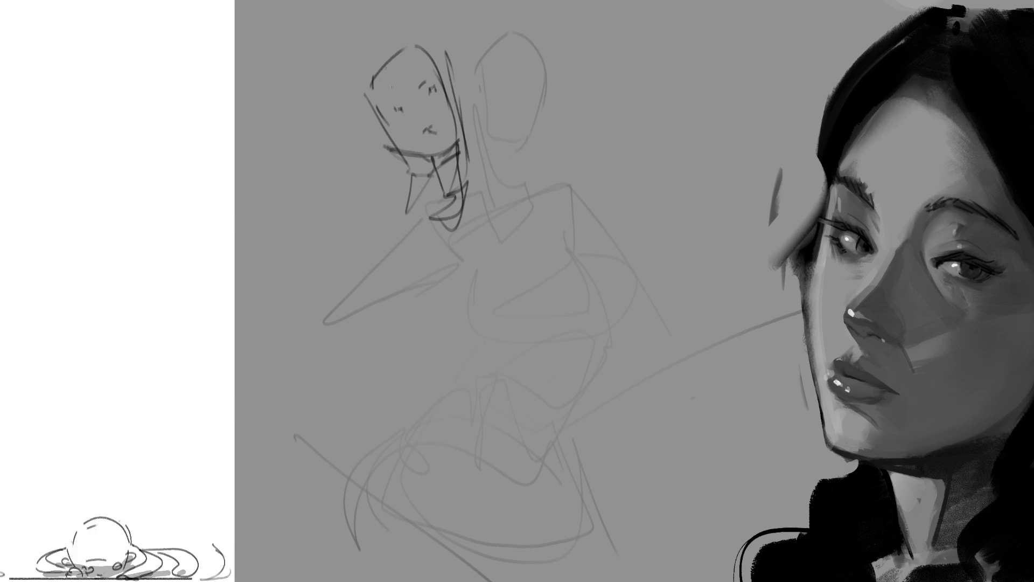
Add hair curves beside and above the face and start the neck-to-torso line
drag(454, 74, 463, 112)
drag(388, 126, 396, 164)
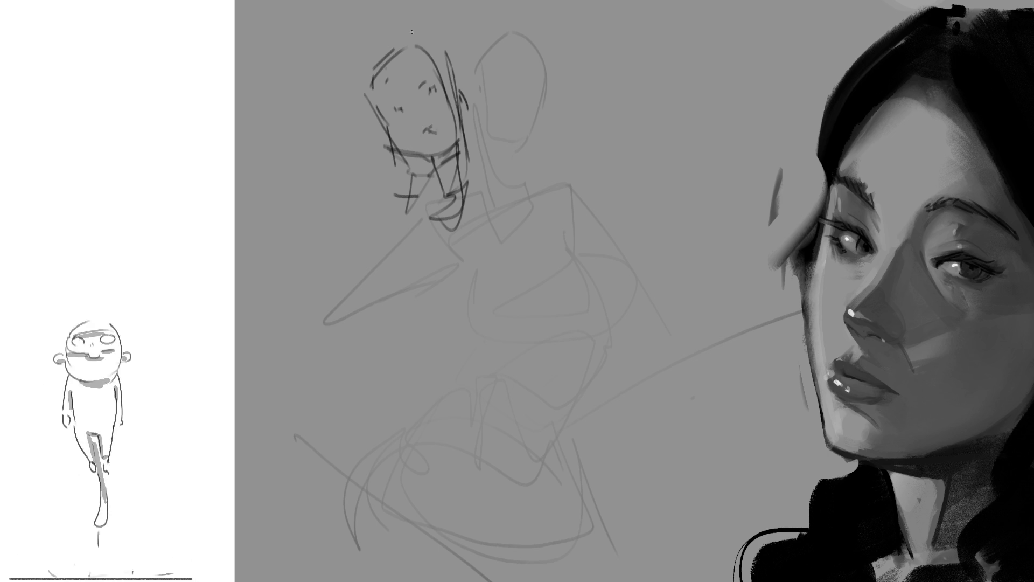
drag(457, 64, 465, 105)
drag(463, 24, 474, 81)
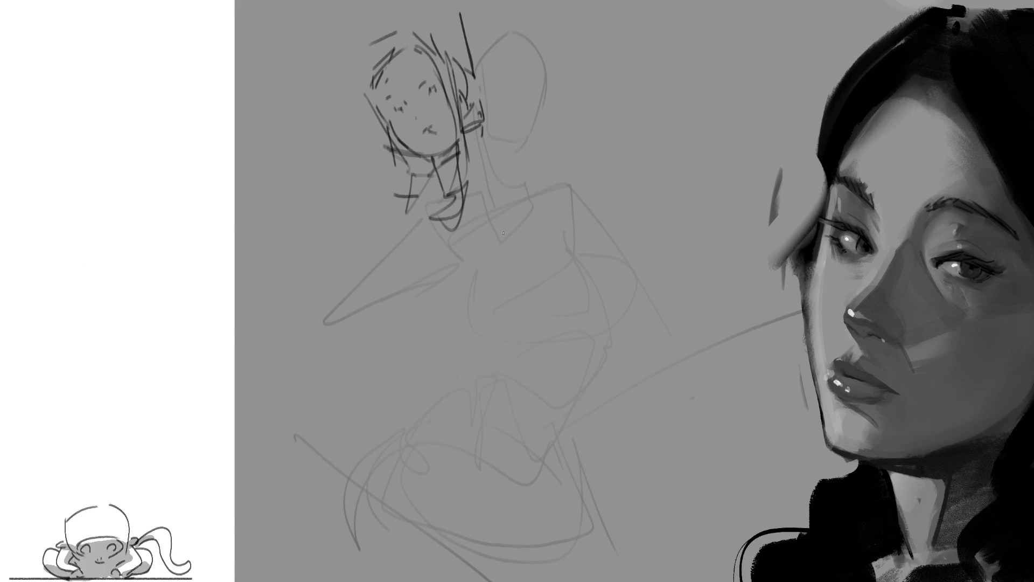
mouse_move(475, 175)
mouse_down()
mouse_move(461, 209)
mouse_move(479, 270)
mouse_up()
Build the neck, upper torso and diagonal strokes down into a long leg curve
mouse_move(485, 226)
mouse_down()
mouse_move(510, 279)
mouse_move(519, 273)
mouse_up()
mouse_move(428, 200)
mouse_down()
mouse_move(403, 243)
mouse_move(443, 297)
mouse_move(475, 301)
mouse_up()
drag(477, 299, 506, 272)
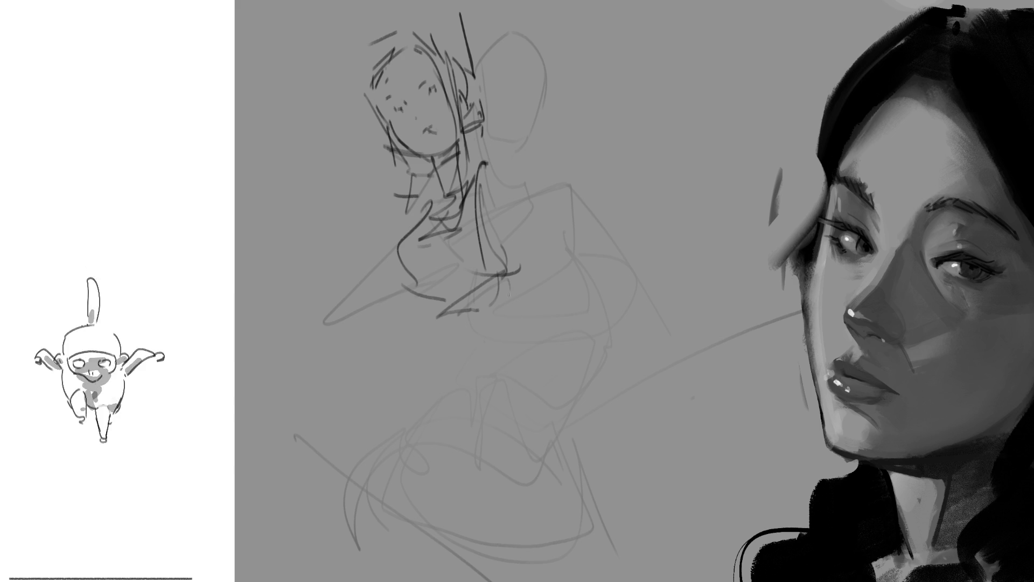
drag(437, 333, 496, 280)
mouse_move(424, 332)
mouse_down()
mouse_move(502, 273)
mouse_move(368, 384)
mouse_up()
drag(521, 293, 377, 401)
drag(441, 338, 371, 517)
Draw the left leg line, refine lower-leg and torso diagonals, and extend the torso rightward
drag(378, 377, 344, 432)
drag(437, 475, 362, 513)
mouse_move(535, 273)
mouse_down()
mouse_move(429, 392)
mouse_move(565, 293)
mouse_up()
drag(503, 215, 512, 261)
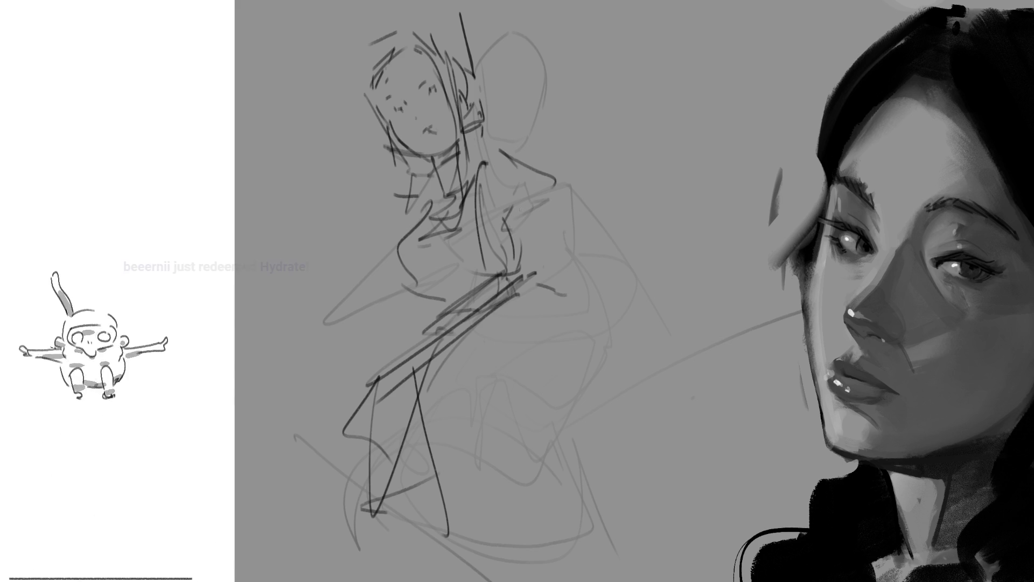
drag(552, 169, 620, 194)
mouse_move(533, 213)
mouse_down()
mouse_move(604, 207)
mouse_move(581, 240)
mouse_up()
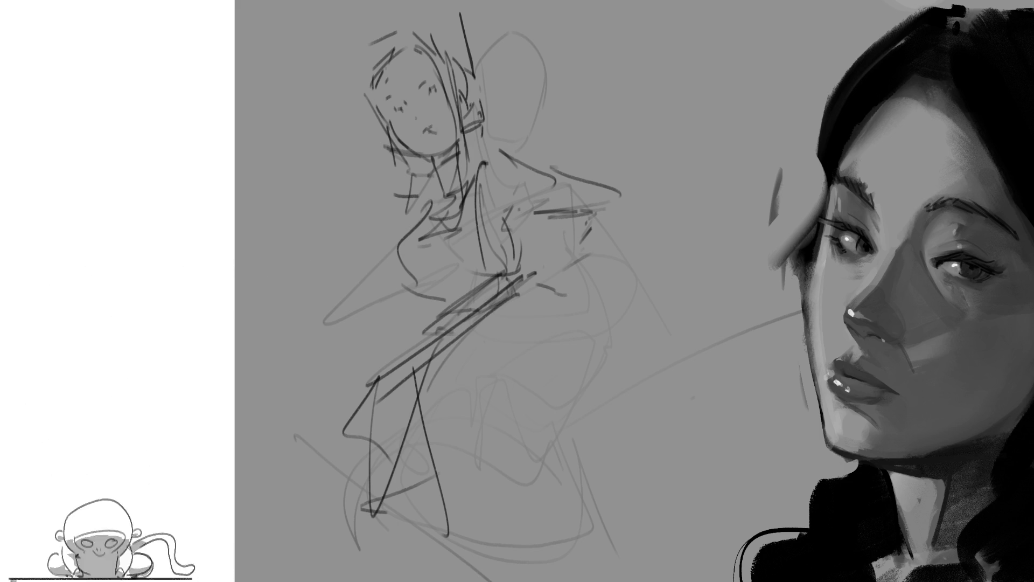
Trace the hair bun, mirror the view, then paint a grey shield on the left arm with darker inner shading
drag(513, 26, 495, 144)
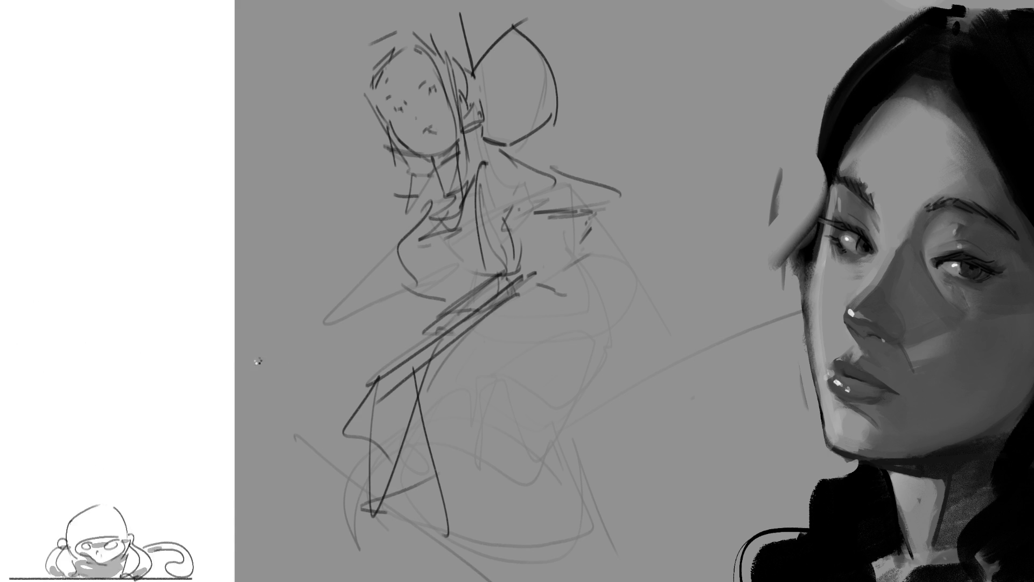
key(m)
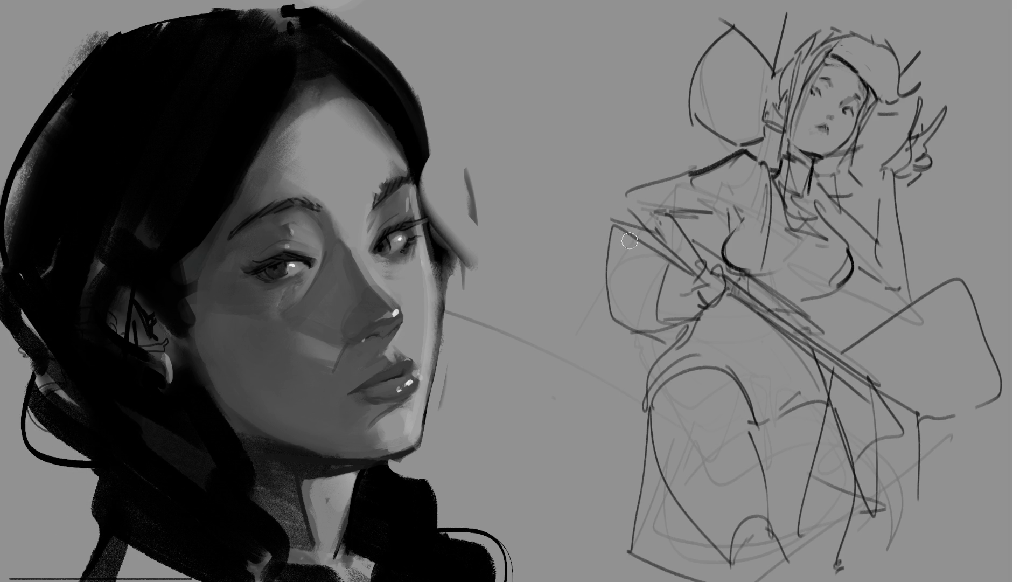
mouse_move(630, 240)
mouse_down()
mouse_move(614, 239)
mouse_move(626, 319)
mouse_move(658, 291)
mouse_move(639, 242)
mouse_move(643, 311)
mouse_up()
drag(651, 275, 682, 222)
Undo the dark shading and reshade the arm shield with a stroke across the arm and darker lower edge
key(ctrl+z)
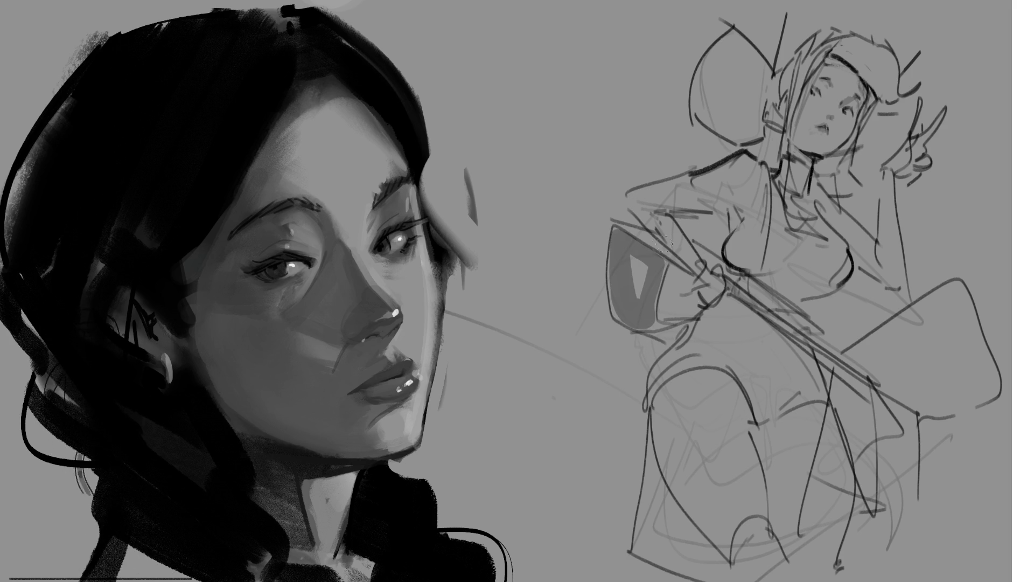
key(ctrl+z)
mouse_move(614, 228)
mouse_down()
mouse_move(656, 258)
mouse_move(643, 303)
mouse_move(612, 237)
mouse_move(647, 279)
mouse_up()
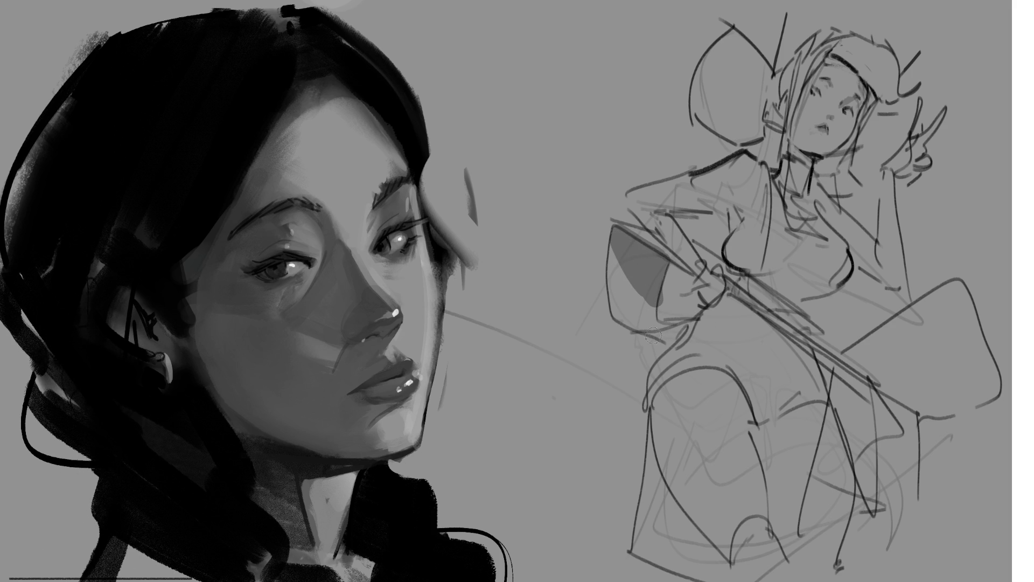
drag(668, 322, 685, 340)
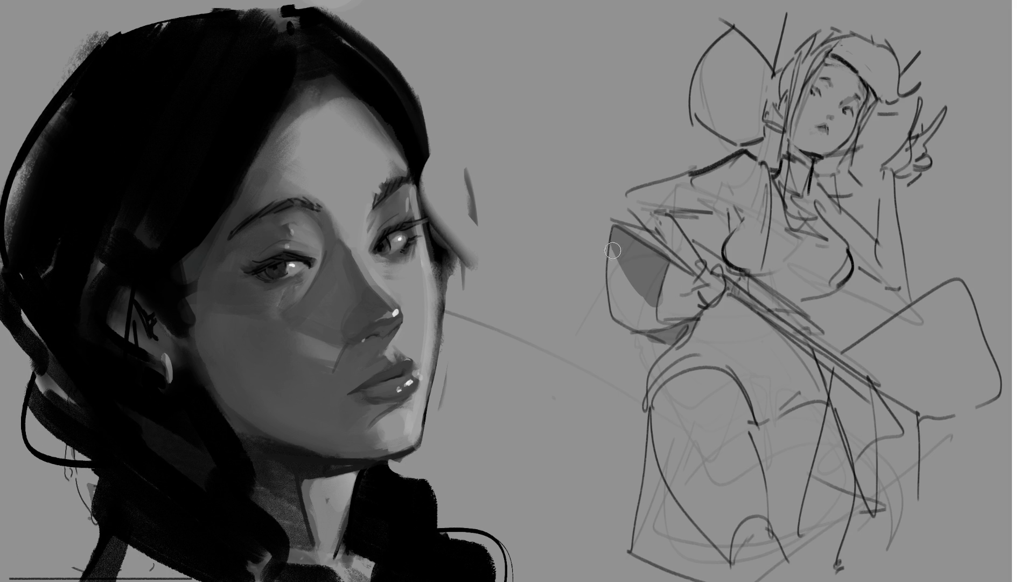
drag(636, 262, 623, 291)
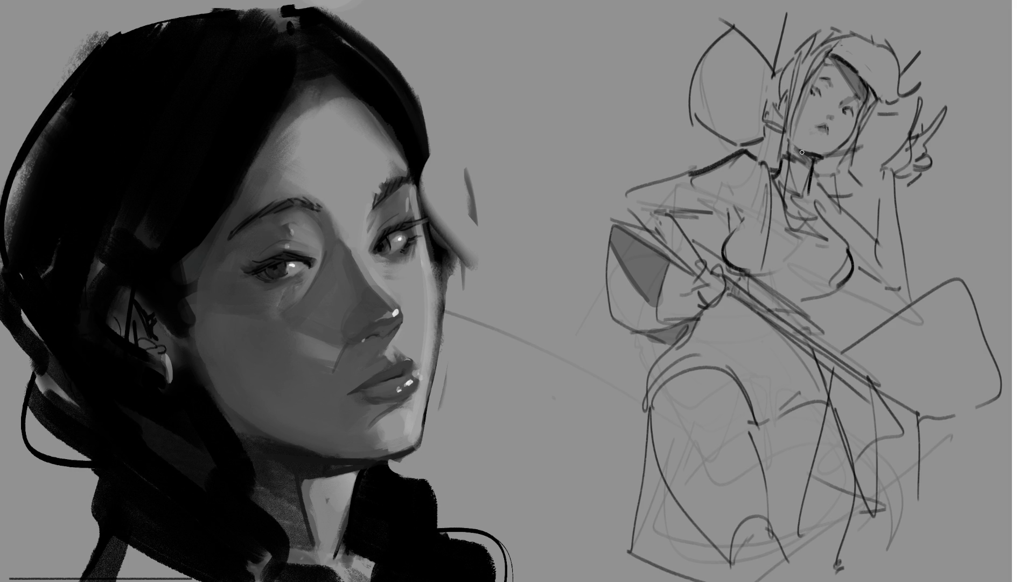
Darken the collar and raised hand, then outline and fill a large grey shield at the figure's right
drag(806, 166, 810, 197)
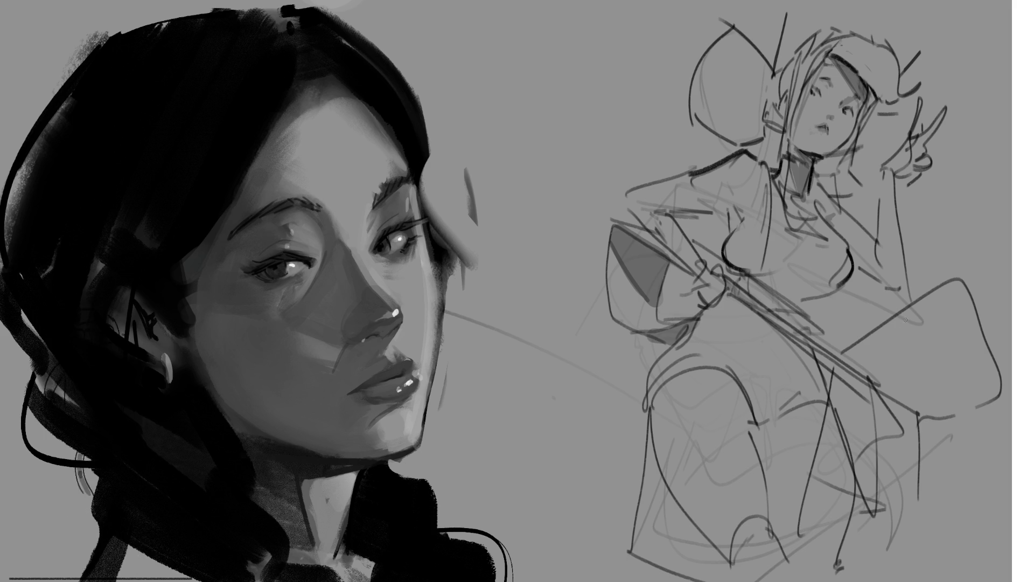
drag(897, 141, 930, 171)
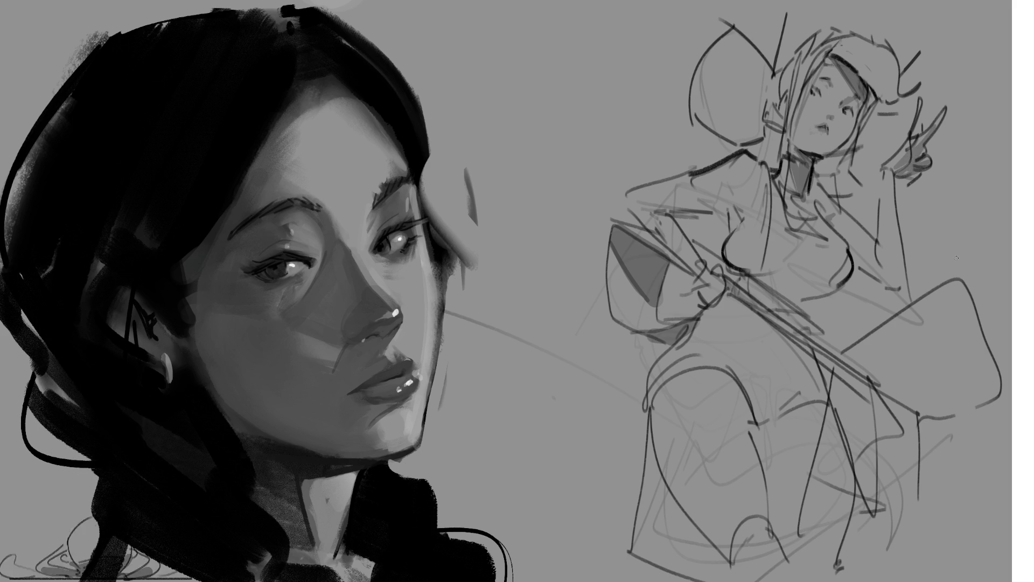
mouse_move(870, 351)
mouse_down()
mouse_move(849, 354)
mouse_move(962, 283)
mouse_move(995, 361)
mouse_move(939, 407)
mouse_move(856, 364)
mouse_move(955, 307)
mouse_up()
mouse_move(890, 373)
mouse_down()
mouse_move(958, 323)
mouse_move(978, 388)
mouse_up()
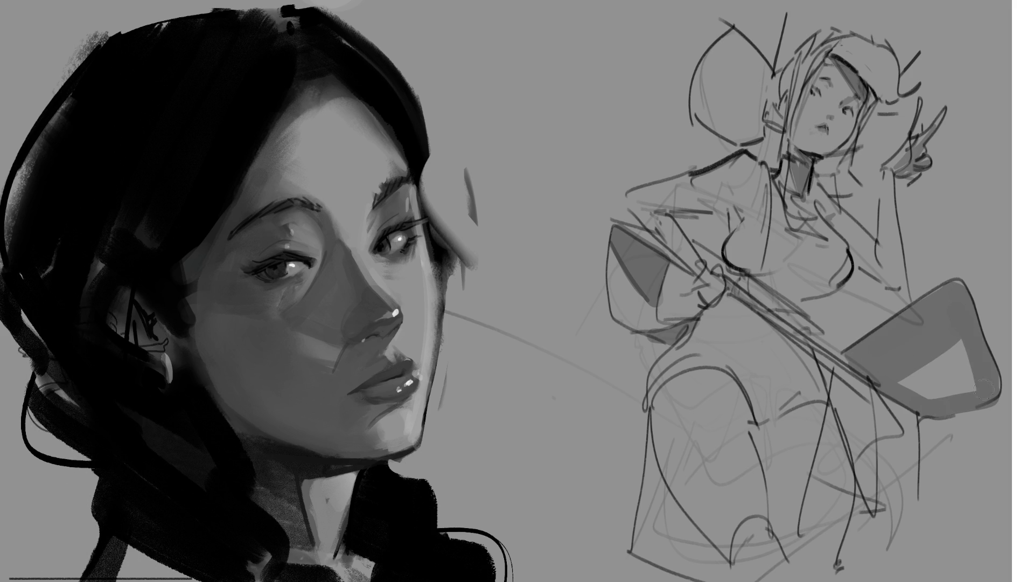
Fill the shield's last light triangle and shade the chest grey, undoing once and repainting
drag(966, 344, 905, 388)
mouse_move(954, 359)
mouse_down()
mouse_move(930, 397)
mouse_move(970, 394)
mouse_up()
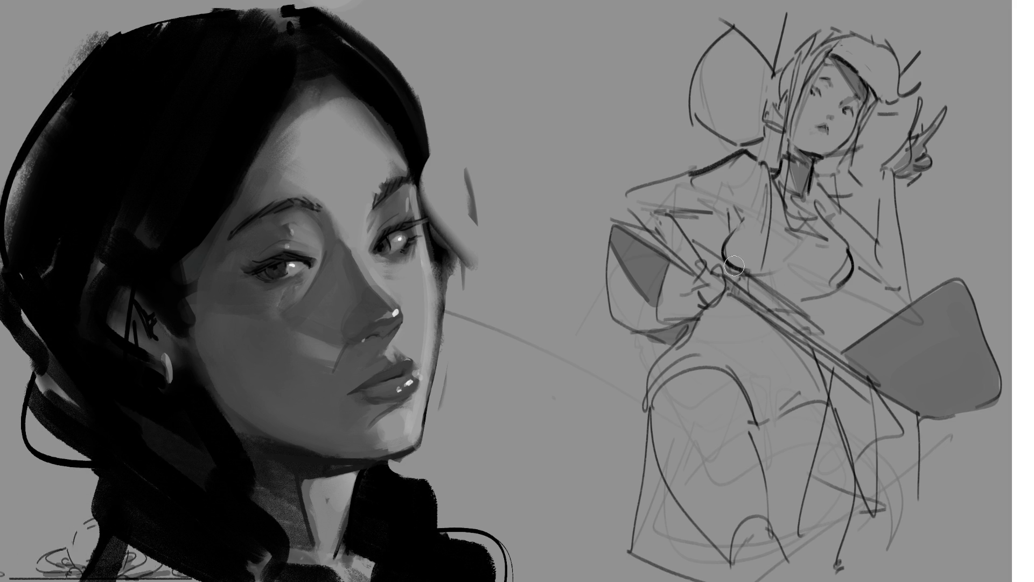
mouse_move(773, 259)
mouse_down()
mouse_move(812, 255)
mouse_move(833, 271)
mouse_move(808, 285)
mouse_move(756, 275)
mouse_up()
drag(837, 288, 780, 302)
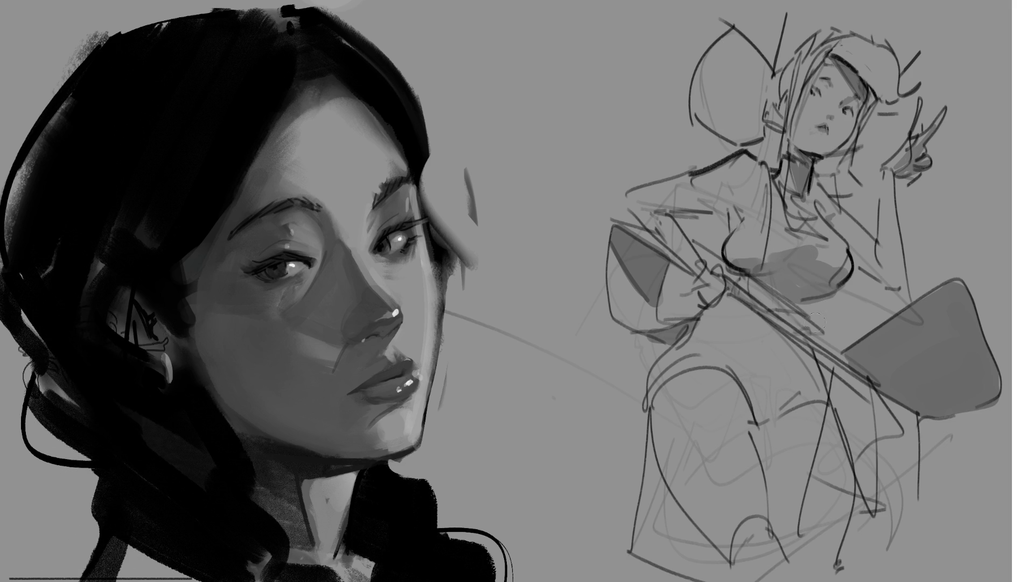
key(ctrl+z)
mouse_move(764, 268)
mouse_down()
mouse_move(821, 271)
mouse_move(845, 288)
mouse_move(764, 288)
mouse_move(853, 291)
mouse_up()
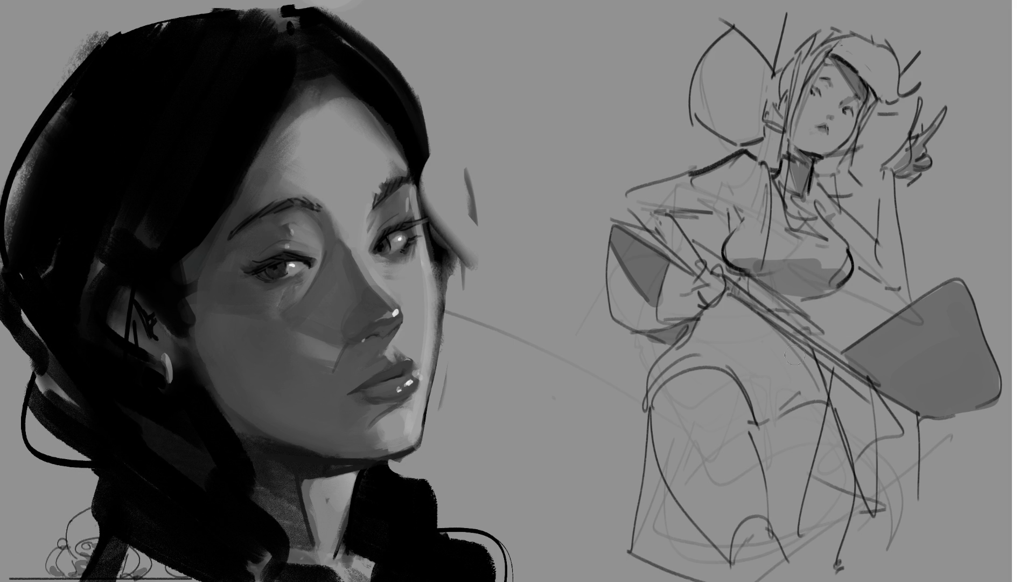
Paint grey down the body and fill the torso and skirt, closing the gap inside the skirt
mouse_move(731, 291)
mouse_down()
mouse_move(740, 340)
mouse_move(715, 368)
mouse_up()
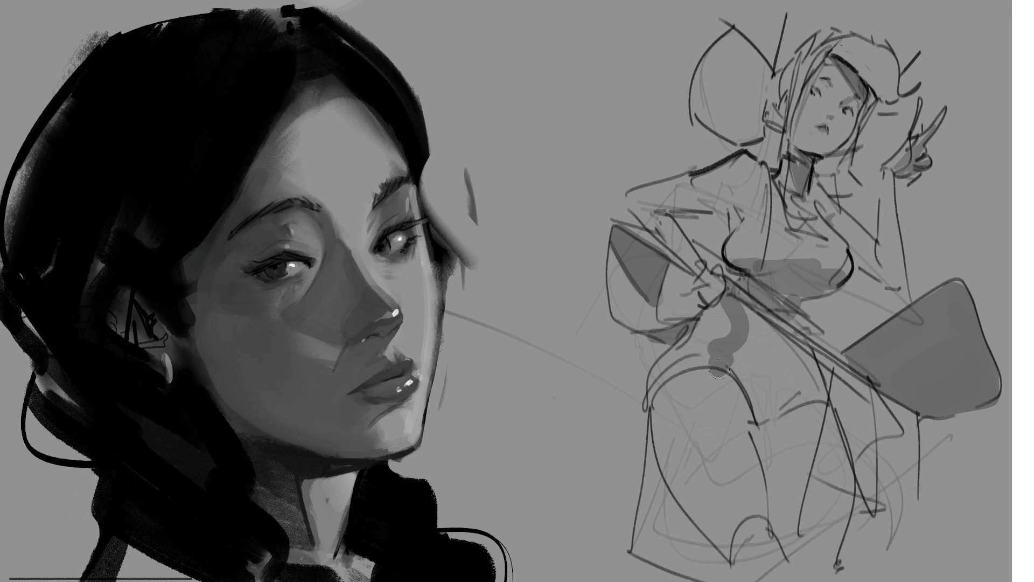
mouse_move(717, 368)
mouse_down()
mouse_move(756, 465)
mouse_move(764, 532)
mouse_move(804, 576)
mouse_move(833, 505)
mouse_move(824, 404)
mouse_move(739, 299)
mouse_move(740, 368)
mouse_move(776, 525)
mouse_up()
mouse_move(783, 485)
mouse_down()
mouse_move(768, 339)
mouse_move(809, 469)
mouse_up()
drag(776, 373, 792, 445)
drag(787, 396, 804, 554)
drag(819, 469, 796, 557)
drag(818, 441, 818, 476)
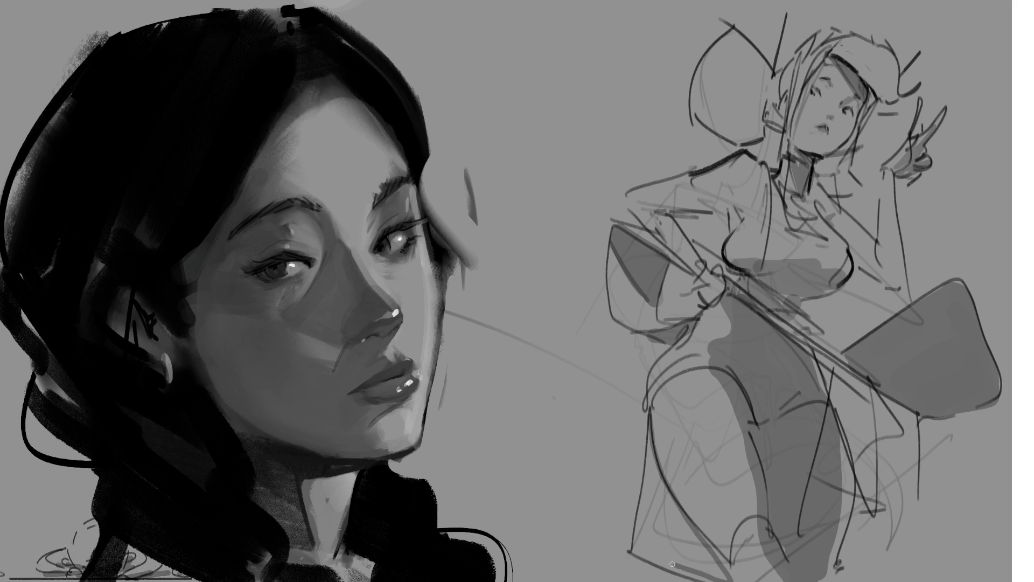
Darken the skirt's lower-left edge and bottom hem, and add dark strokes along the hat's arc
drag(677, 566, 650, 419)
mouse_move(661, 482)
mouse_down()
mouse_move(712, 574)
mouse_move(652, 455)
mouse_move(655, 486)
mouse_up()
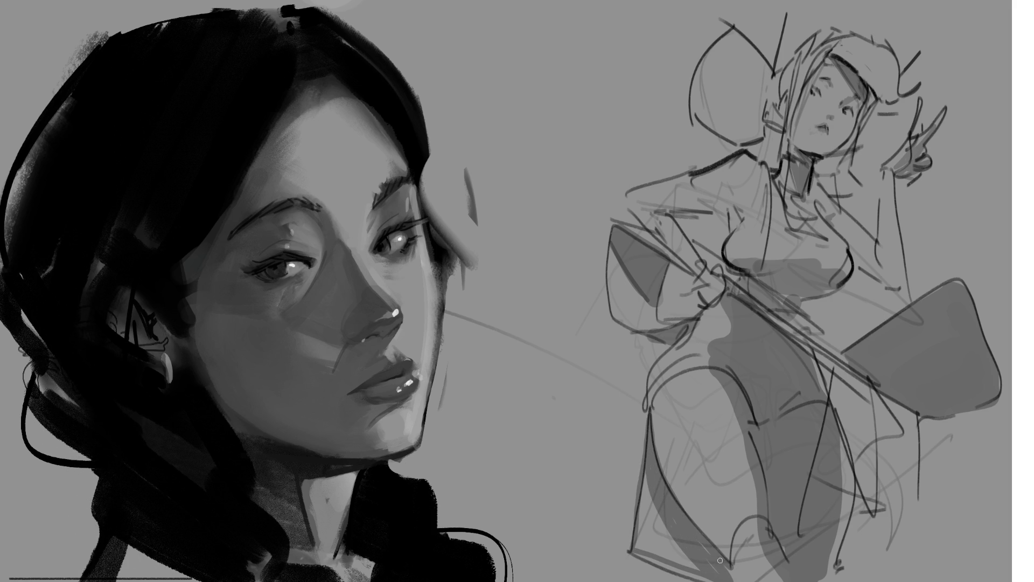
drag(645, 476, 641, 546)
mouse_move(650, 497)
mouse_down()
mouse_move(649, 552)
mouse_move(667, 551)
mouse_up()
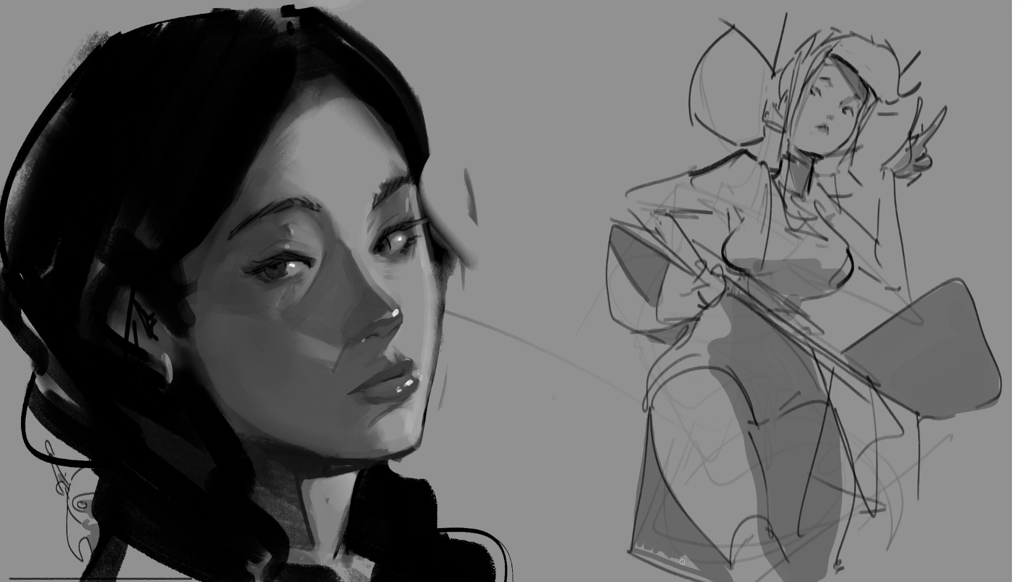
drag(639, 549, 713, 568)
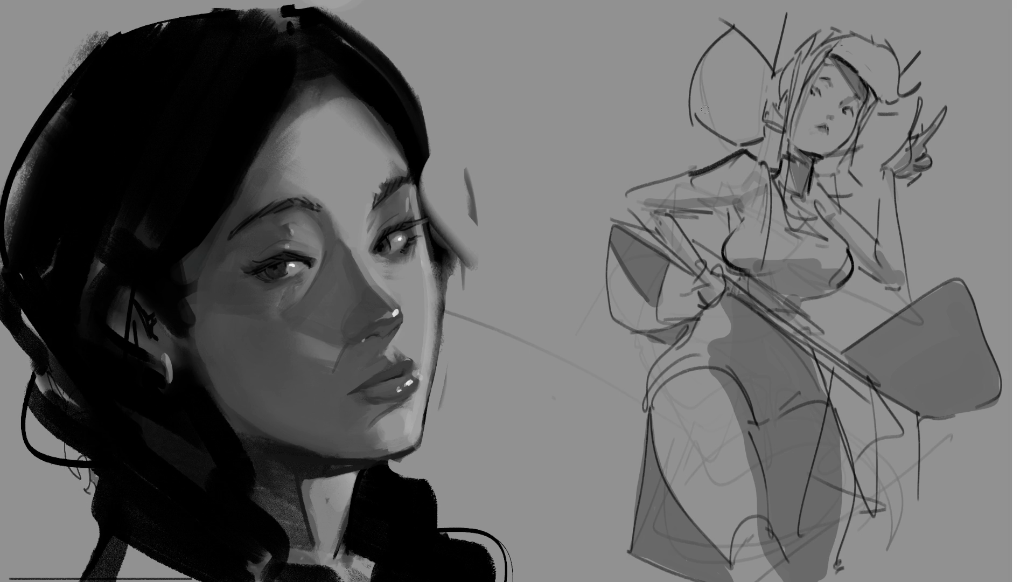
mouse_move(694, 101)
mouse_down()
mouse_move(778, 121)
mouse_move(711, 118)
mouse_move(754, 133)
mouse_move(740, 124)
mouse_move(757, 121)
mouse_move(758, 135)
mouse_move(730, 115)
mouse_move(778, 122)
mouse_move(781, 110)
mouse_up()
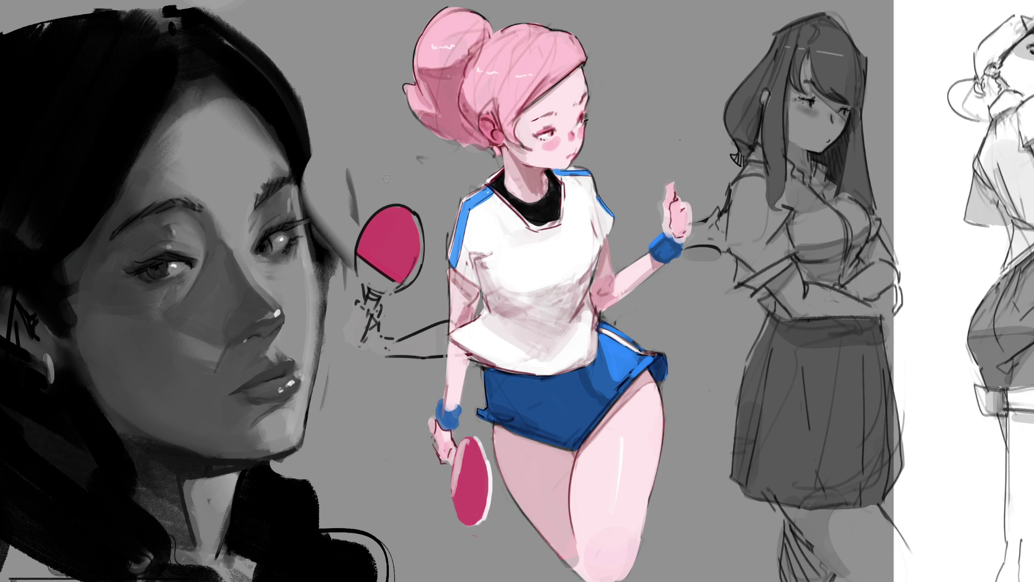
Paint over the floating red paddle with grey
mouse_move(413, 208)
mouse_down()
mouse_move(409, 277)
mouse_move(375, 243)
mouse_move(381, 386)
mouse_up()
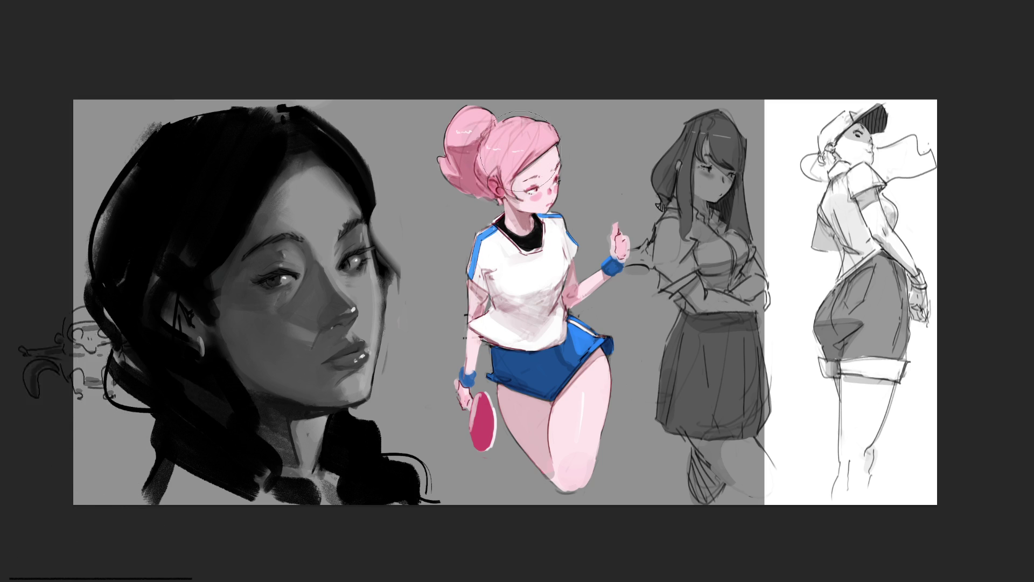
Darken the pink hair, shadow the head and shade the upper white shirt grey
drag(517, 147, 549, 194)
drag(493, 169, 565, 218)
drag(477, 137, 497, 156)
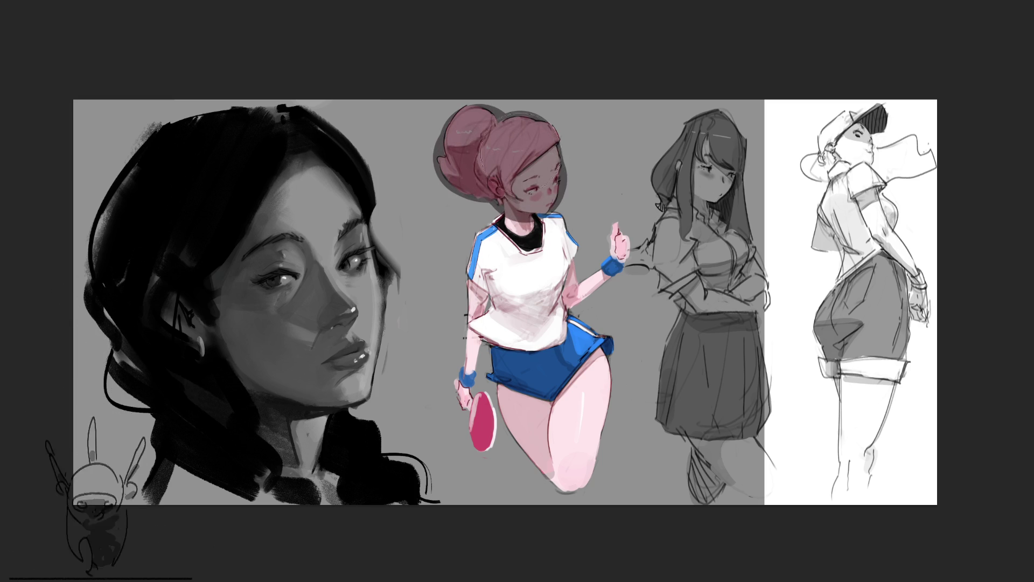
mouse_move(565, 218)
mouse_down()
mouse_move(509, 271)
mouse_move(493, 271)
mouse_up()
mouse_move(526, 231)
mouse_down()
mouse_move(497, 331)
mouse_move(534, 347)
mouse_move(542, 268)
mouse_move(603, 243)
mouse_move(553, 340)
mouse_move(590, 364)
mouse_move(566, 404)
mouse_move(517, 380)
mouse_move(558, 436)
mouse_up()
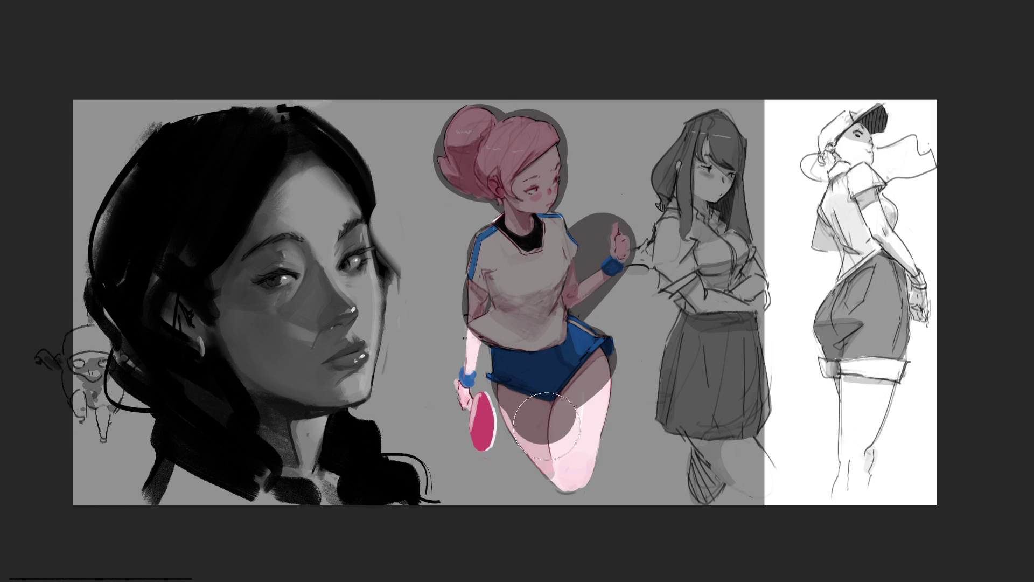
Shadow the thigh below the shorts, darken the lower arm and deepen the paddle to crimson
drag(566, 388, 582, 477)
mouse_move(518, 380)
mouse_down()
mouse_move(566, 436)
mouse_move(537, 400)
mouse_move(566, 420)
mouse_move(525, 437)
mouse_move(582, 461)
mouse_move(566, 456)
mouse_move(566, 370)
mouse_move(558, 371)
mouse_move(570, 402)
mouse_move(527, 346)
mouse_move(548, 342)
mouse_move(555, 359)
mouse_move(546, 355)
mouse_up()
mouse_move(472, 324)
mouse_down()
mouse_move(469, 395)
mouse_move(469, 380)
mouse_move(477, 383)
mouse_up()
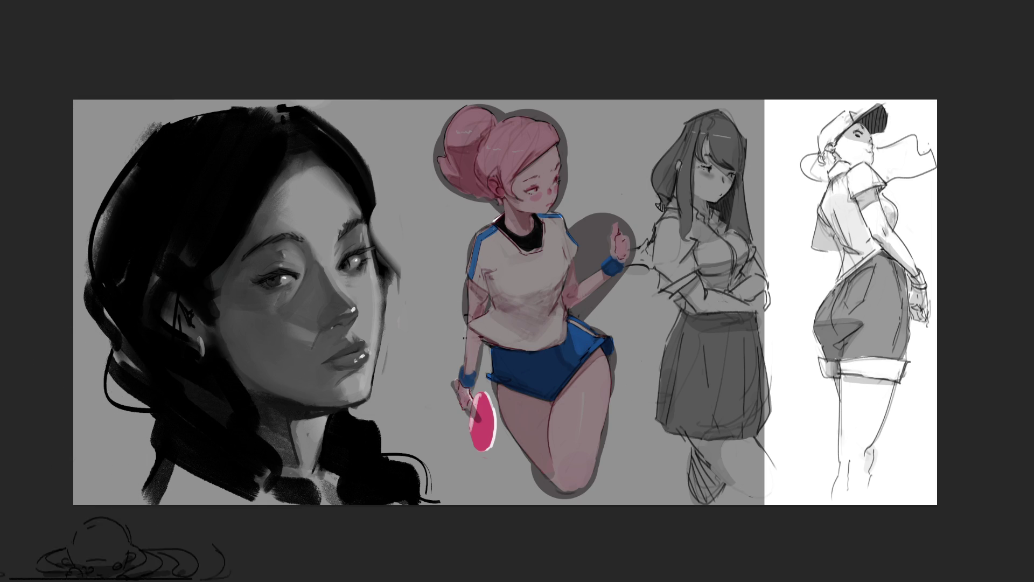
drag(481, 396, 487, 445)
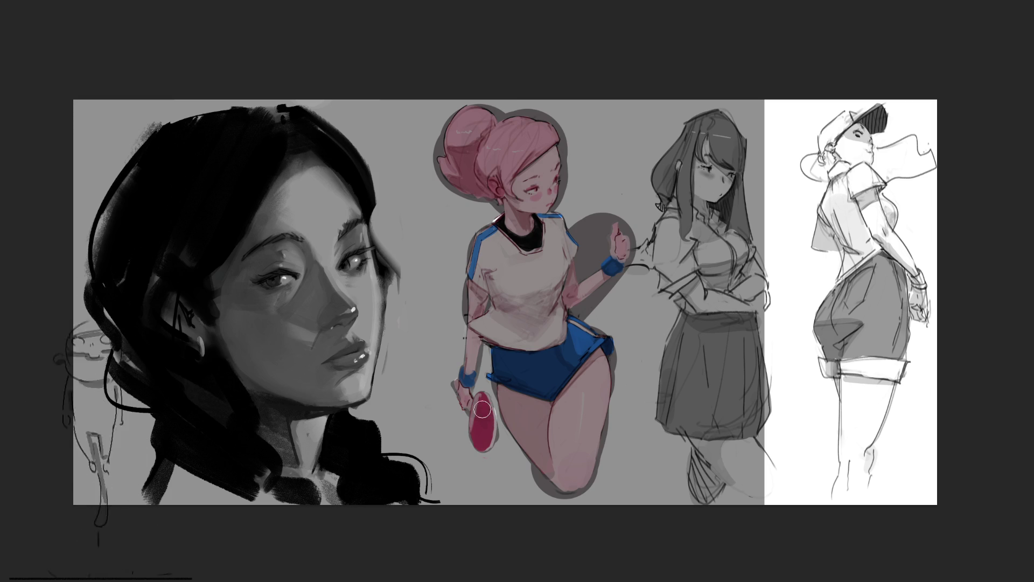
drag(485, 406, 493, 442)
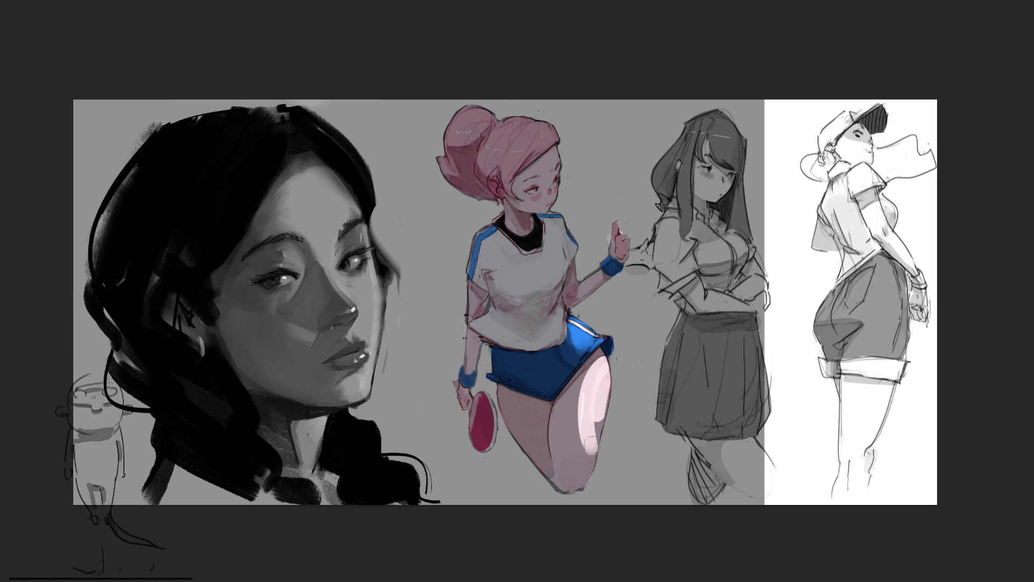
Paint a soft brighter pink highlight down the thigh, undoing one too-broad stroke
drag(603, 384, 594, 485)
drag(581, 424, 579, 489)
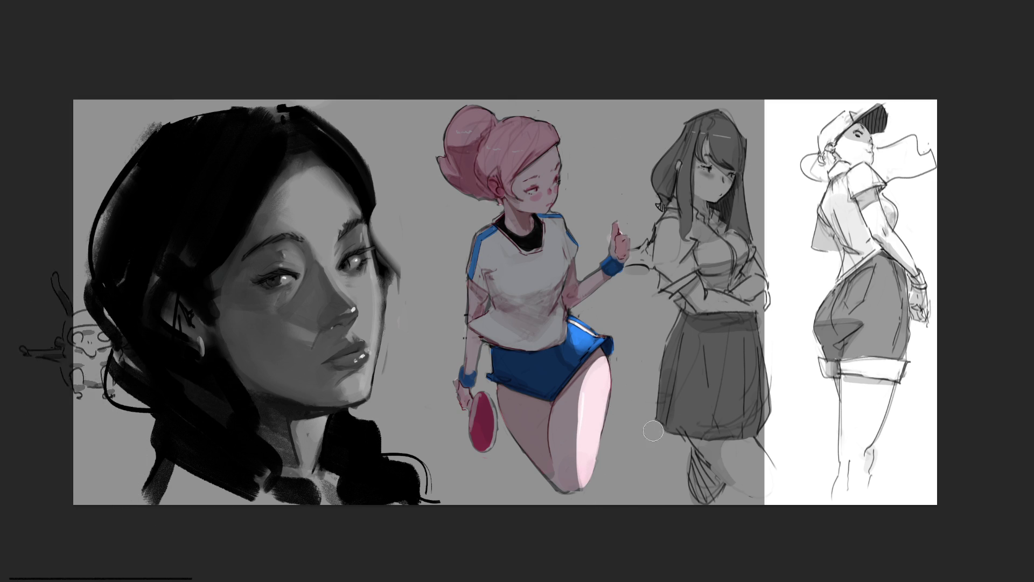
key(bracketright)
key(bracketright)
key(bracketright)
mouse_move(599, 364)
mouse_down()
mouse_move(594, 436)
mouse_move(566, 473)
mouse_up()
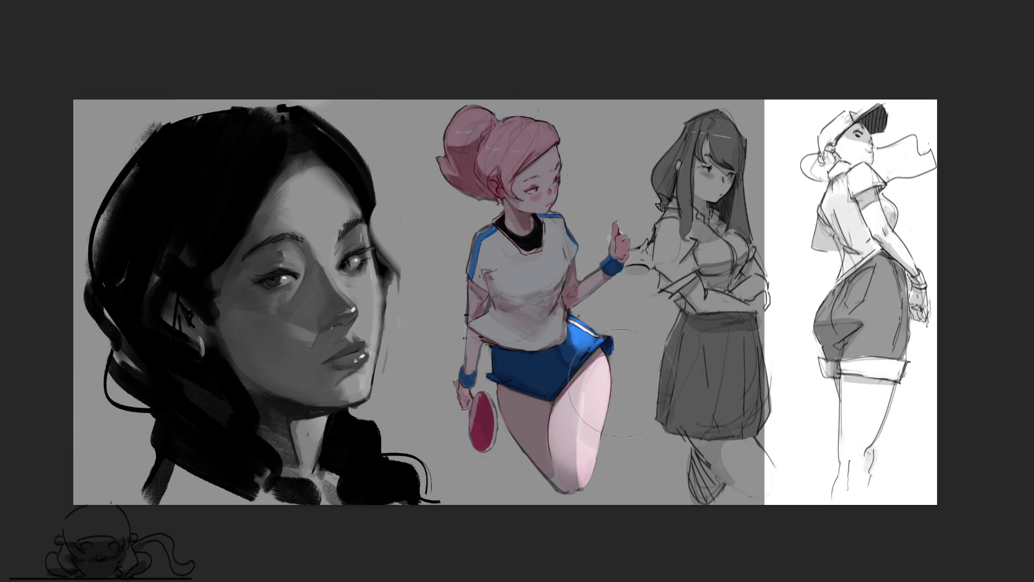
key(ctrl+z)
key(ctrl+z)
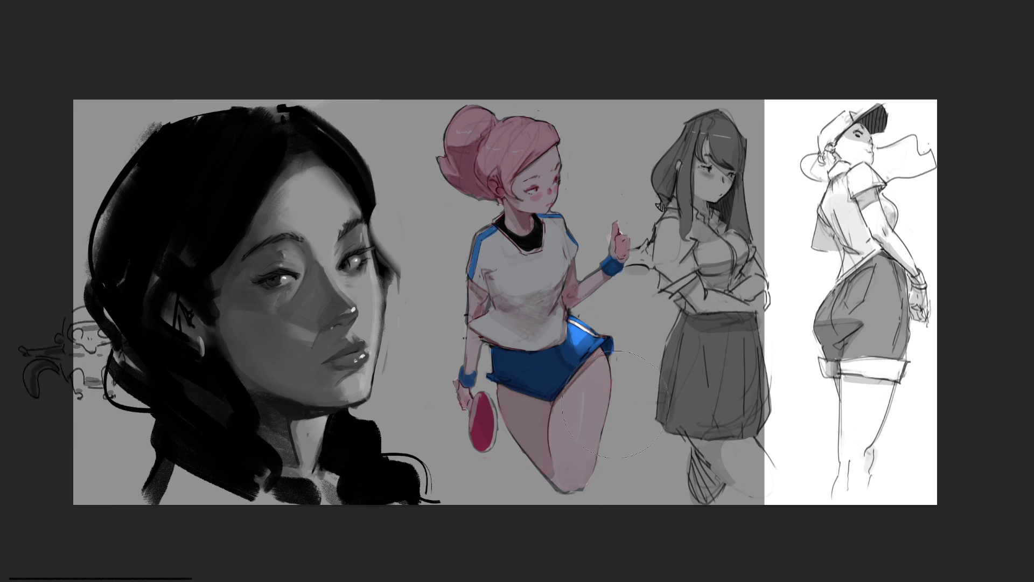
drag(586, 449, 596, 493)
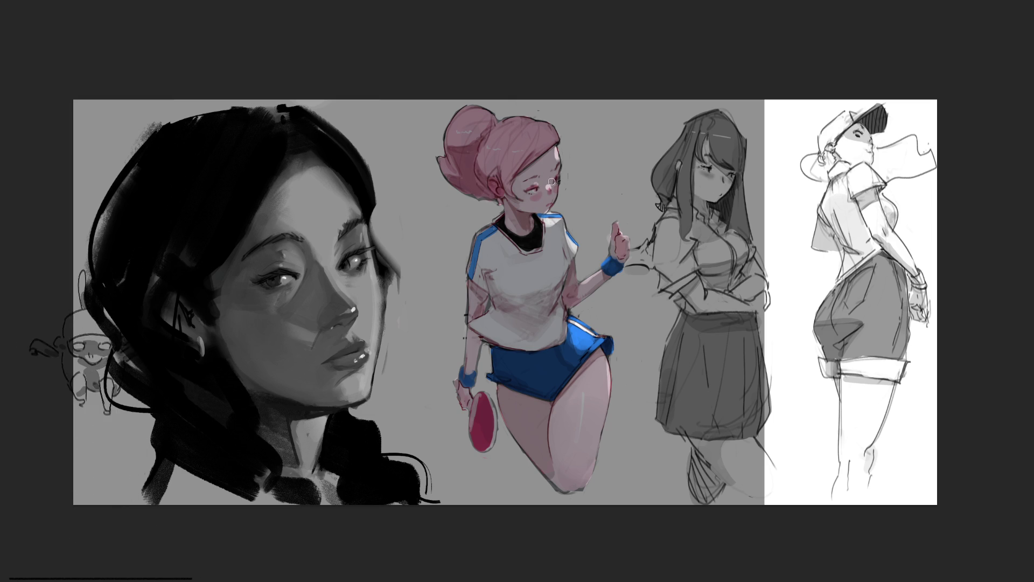
Brush bright pink blush onto the pink-haired girl's cheek
drag(548, 166, 540, 210)
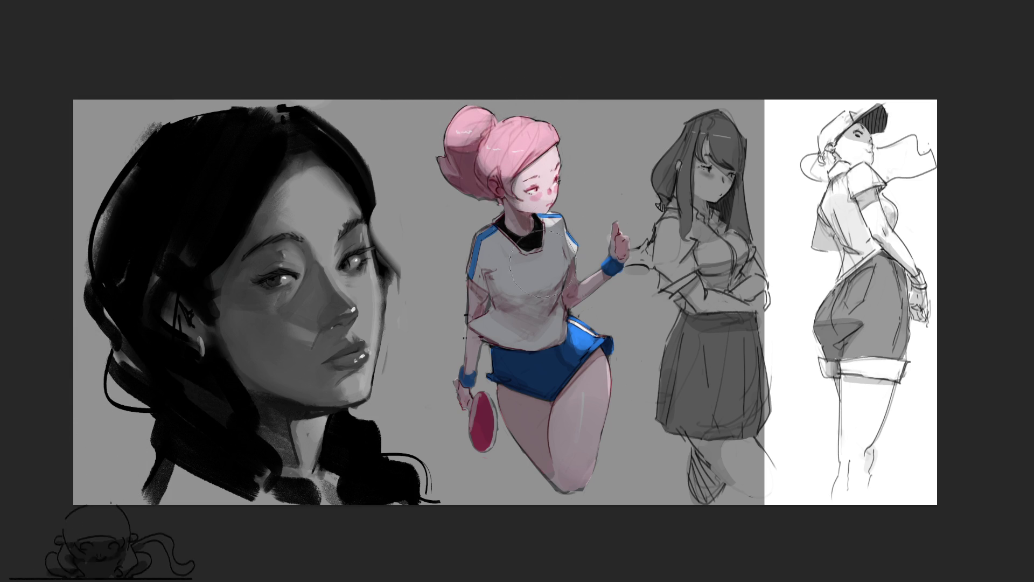
Add a white highlight on the shirt's chest and lighter pink shine on the thigh
mouse_move(543, 271)
mouse_down()
mouse_move(559, 242)
mouse_move(485, 275)
mouse_up()
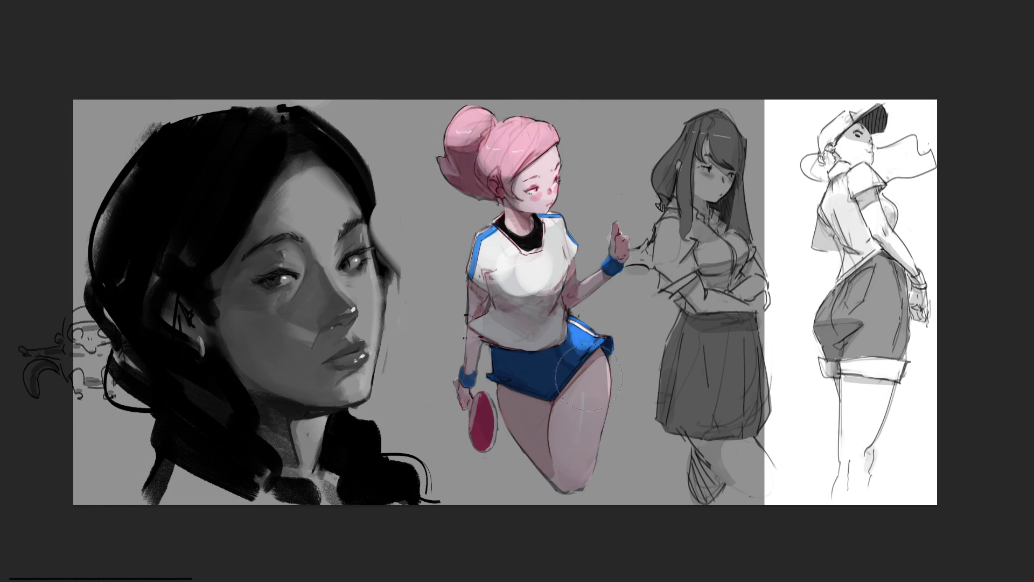
drag(578, 384, 598, 485)
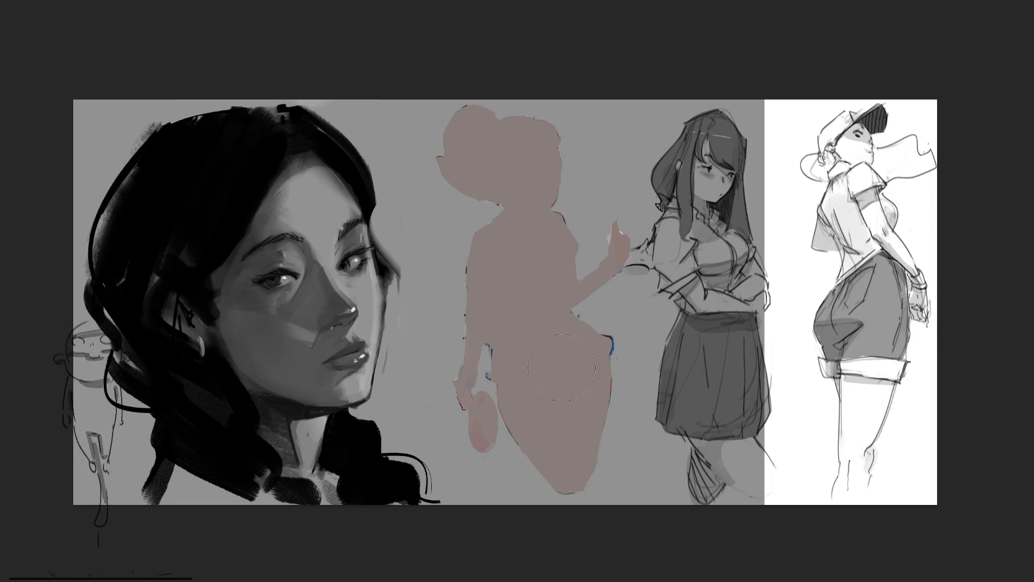
Wash blue into the silhouette's lower half with a large brush, undoing a golden-yellow tint above
key(bracketright)
key(bracketright)
key(bracketright)
key(bracketright)
key(bracketright)
key(bracketright)
drag(796, 529, 549, 518)
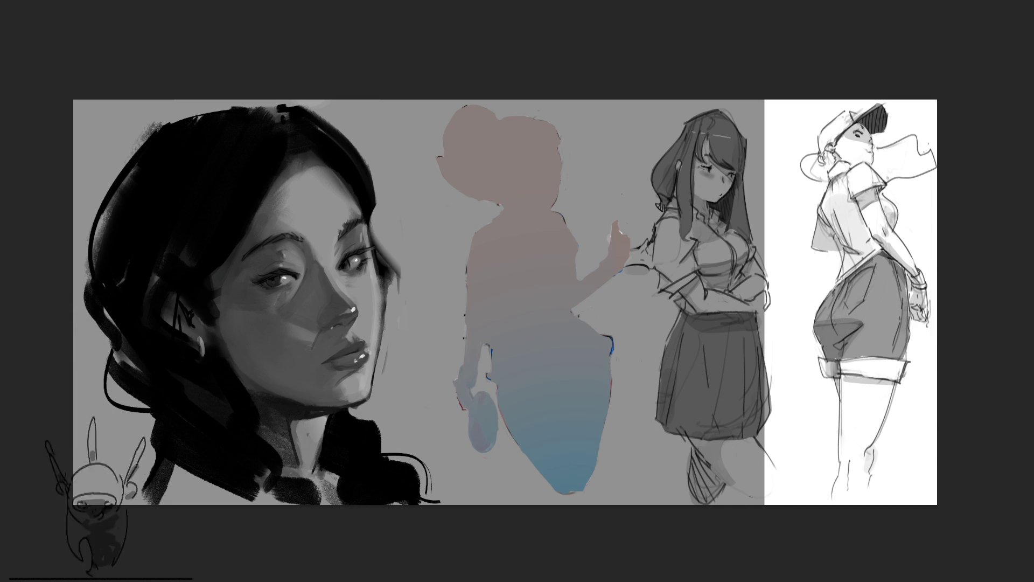
drag(1010, 299, 566, 145)
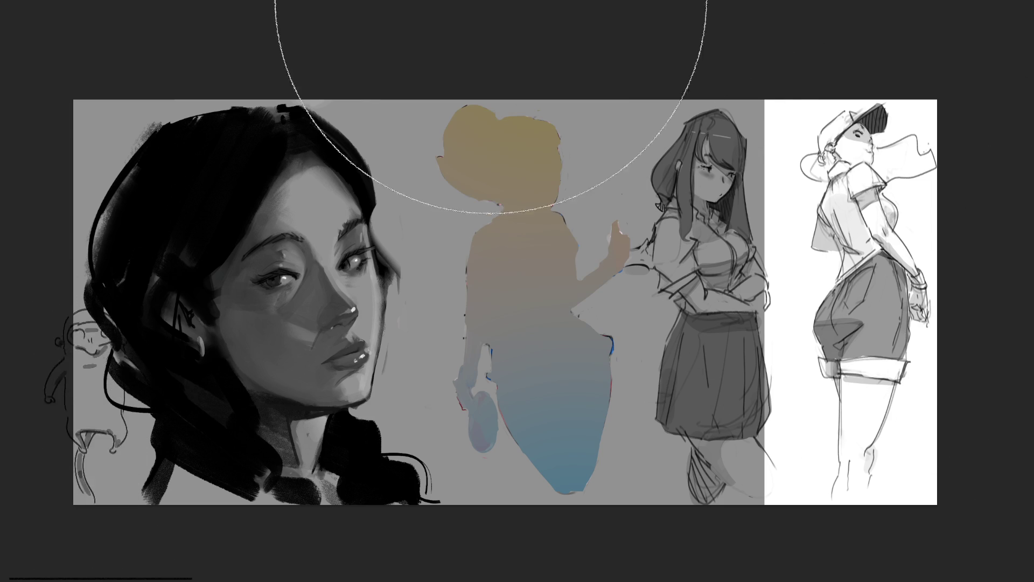
key(ctrl+z)
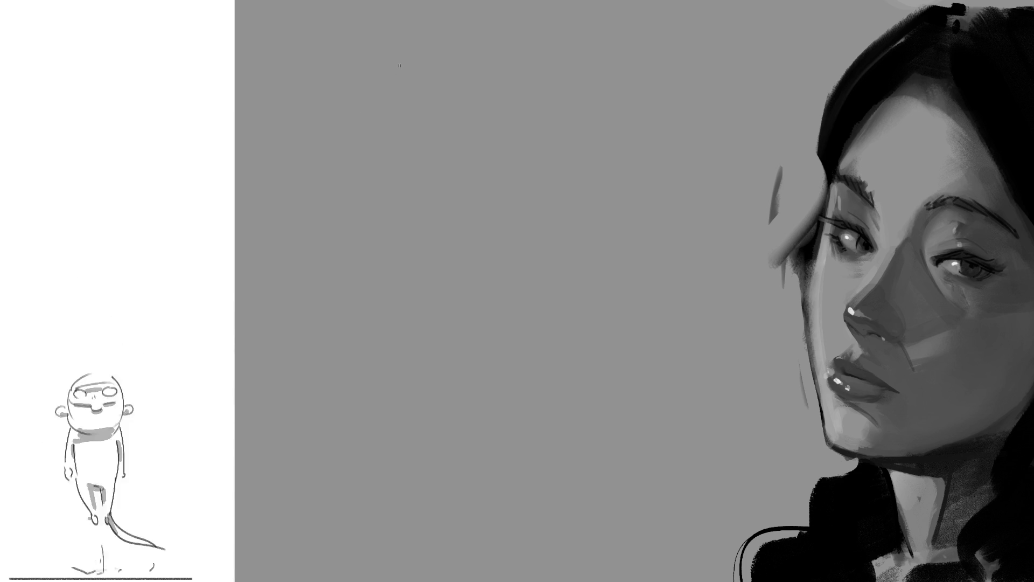
Sketch the rib cage and looping pelvis/hip shape of a new standing figure
mouse_move(396, 40)
mouse_down()
mouse_move(383, 83)
mouse_move(427, 31)
mouse_move(468, 13)
mouse_move(469, 57)
mouse_move(436, 79)
mouse_move(482, 103)
mouse_up()
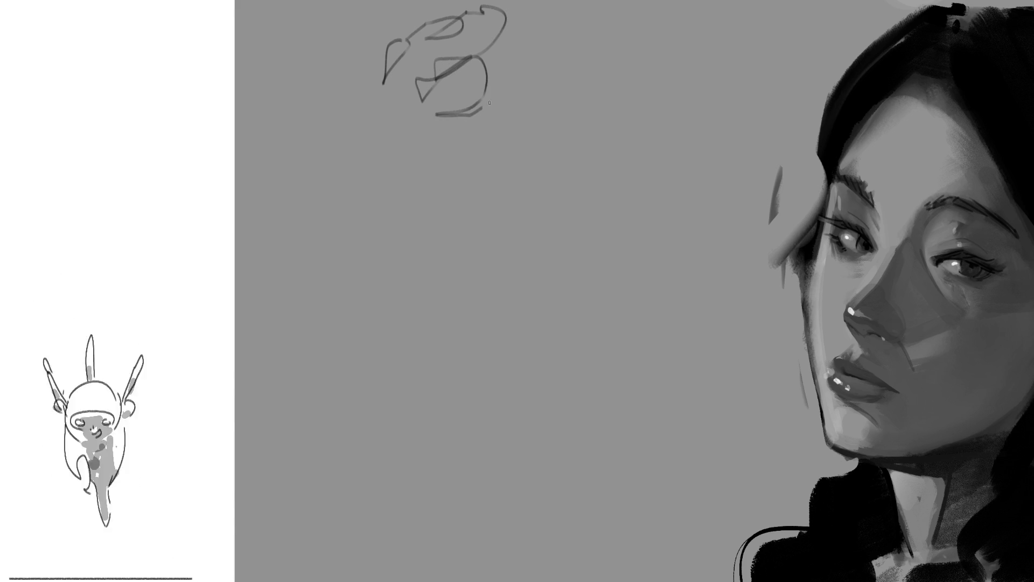
drag(500, 62, 495, 114)
drag(491, 126, 485, 153)
drag(425, 140, 488, 152)
drag(425, 136, 467, 187)
drag(495, 121, 460, 194)
mouse_move(414, 139)
mouse_down()
mouse_move(385, 160)
mouse_move(396, 222)
mouse_move(473, 207)
mouse_up()
drag(495, 155, 496, 194)
Draw both legs downward, the torso edge, and the left and outstretched right arms
mouse_move(432, 236)
mouse_down()
mouse_move(495, 216)
mouse_move(467, 326)
mouse_up()
drag(502, 226, 477, 343)
drag(435, 291, 483, 471)
drag(502, 315, 495, 529)
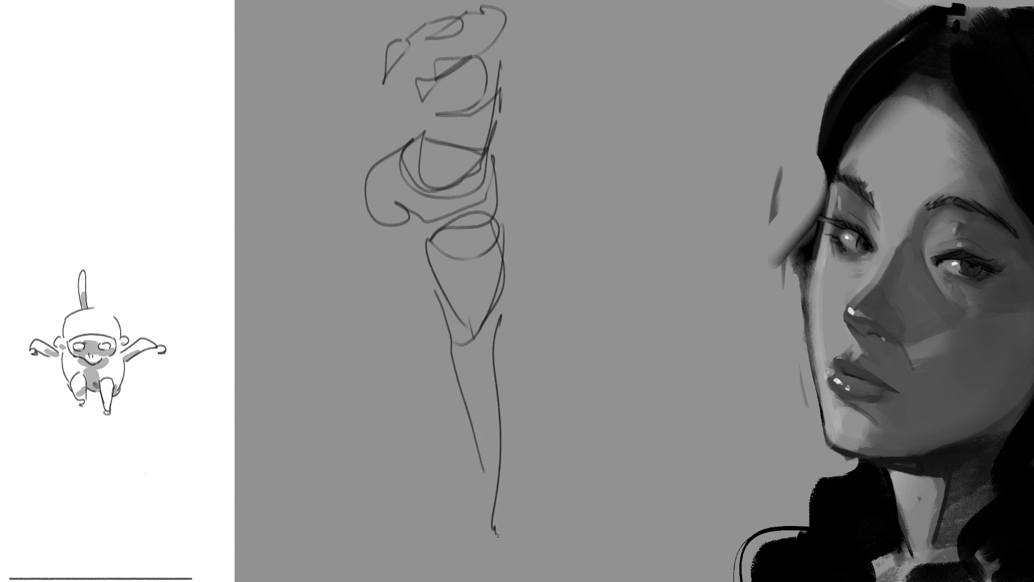
drag(359, 168, 381, 284)
mouse_move(408, 217)
mouse_down()
mouse_move(410, 330)
mouse_move(446, 388)
mouse_move(456, 556)
mouse_move(513, 559)
mouse_up()
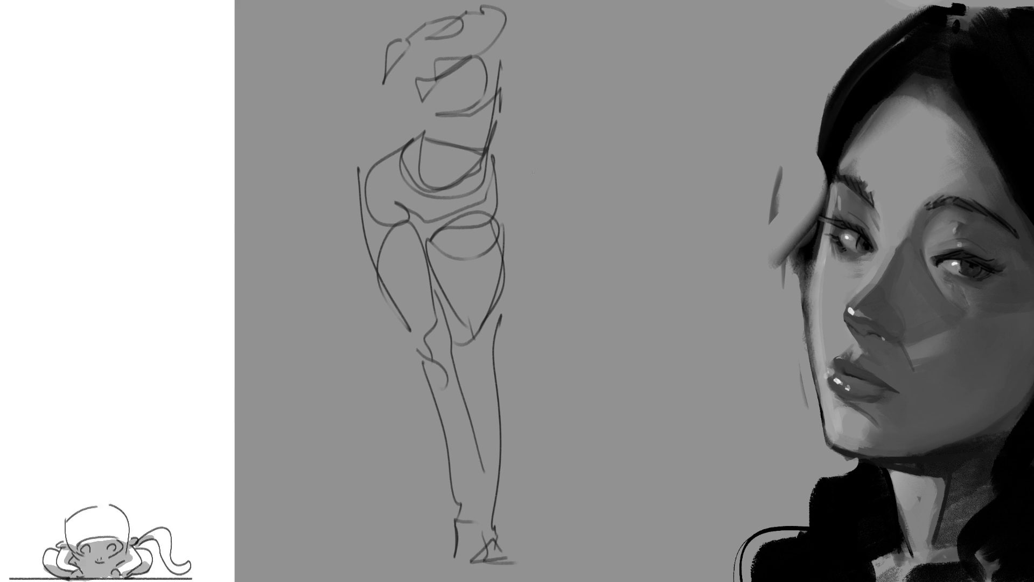
mouse_move(391, 37)
mouse_down()
mouse_move(379, 136)
mouse_move(315, 218)
mouse_up()
drag(498, 16, 603, 199)
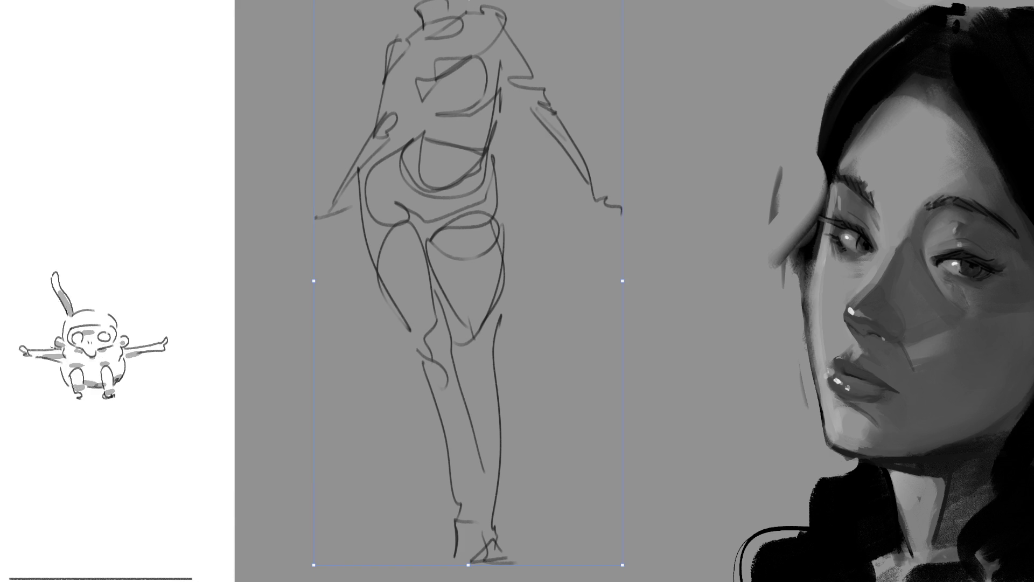
Scale the figure sketch down, add a head above the neck, and move it left
drag(468, 1, 467, 123)
key(Return)
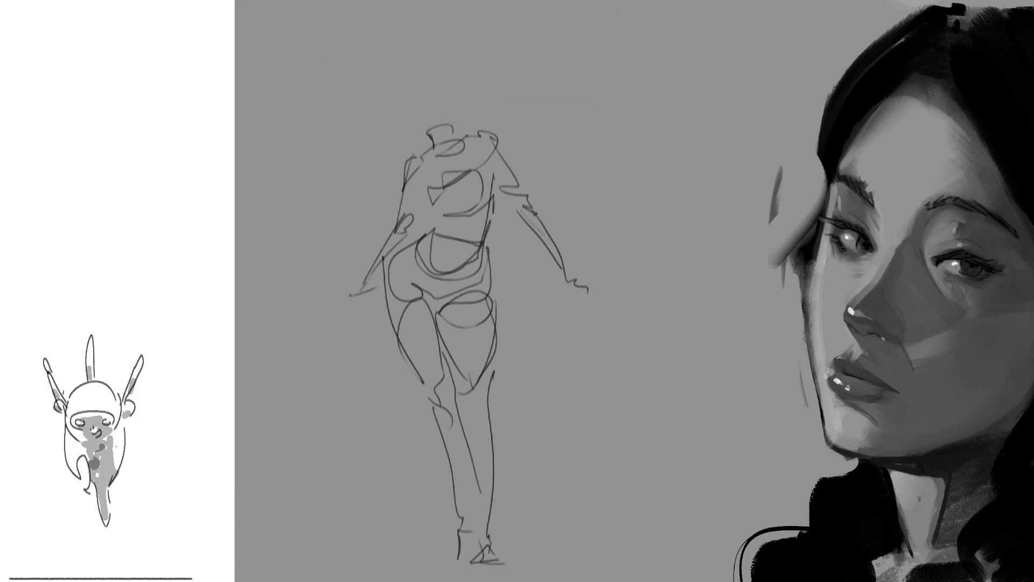
mouse_move(414, 111)
mouse_down()
mouse_move(418, 74)
mouse_move(444, 108)
mouse_move(415, 126)
mouse_move(444, 88)
mouse_up()
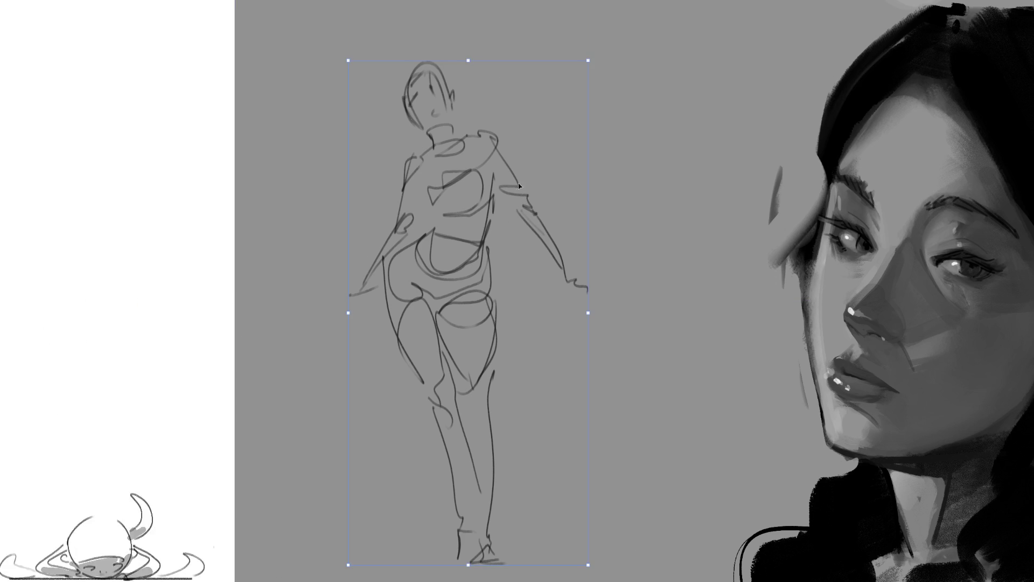
drag(518, 185, 405, 186)
key(Return)
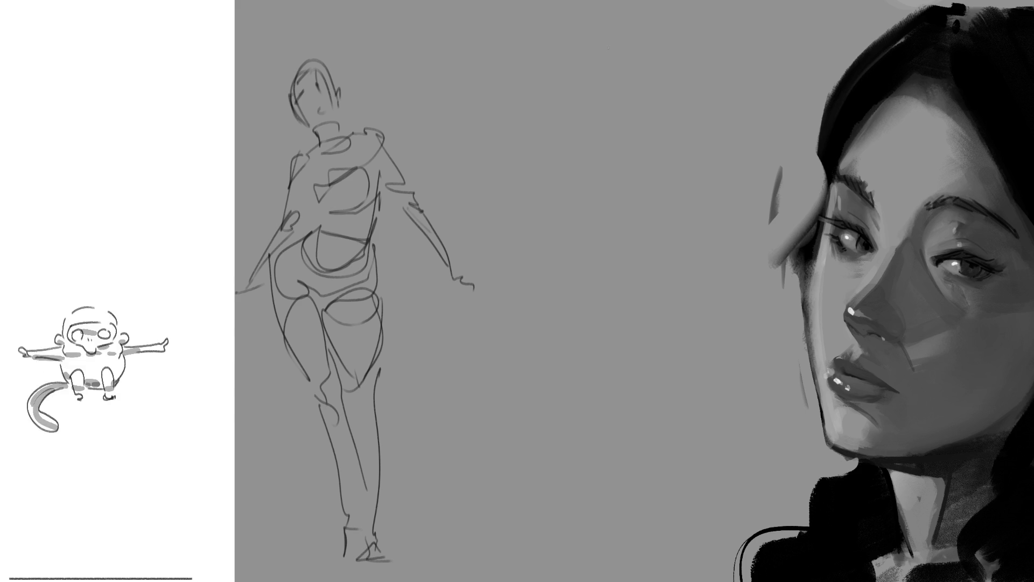
Draw an oval head with center line, ear, jaw and neck for a new figure
mouse_move(588, 57)
mouse_down()
mouse_move(635, 104)
mouse_move(598, 115)
mouse_up()
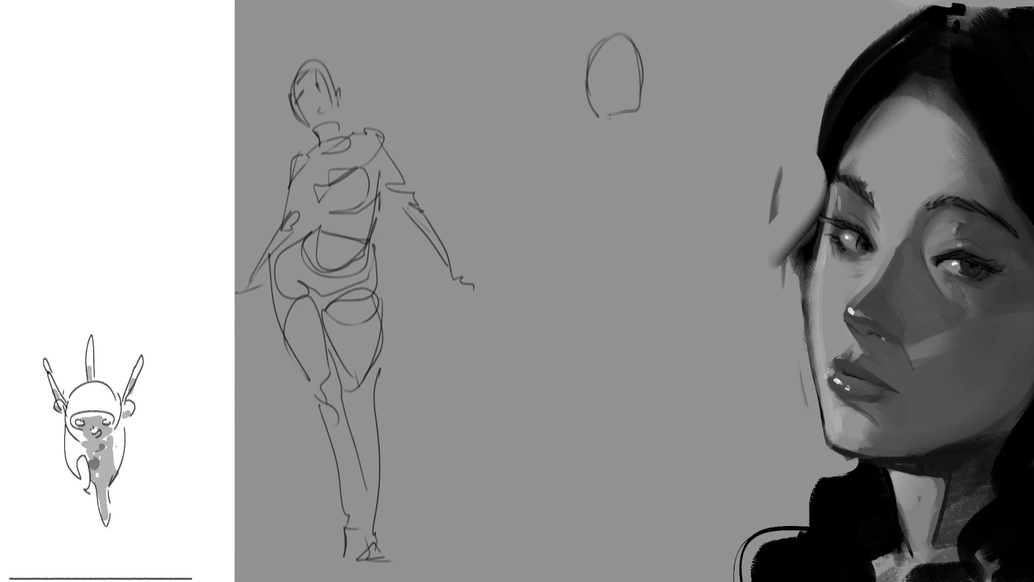
mouse_move(618, 51)
mouse_down()
mouse_move(617, 71)
mouse_move(645, 89)
mouse_move(632, 137)
mouse_up()
drag(647, 98, 635, 142)
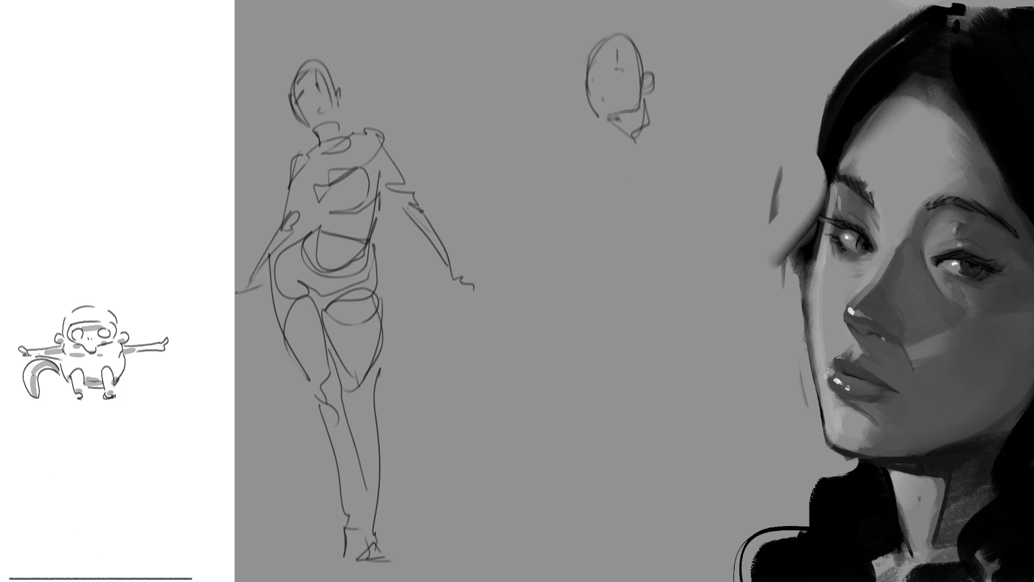
drag(635, 164, 650, 132)
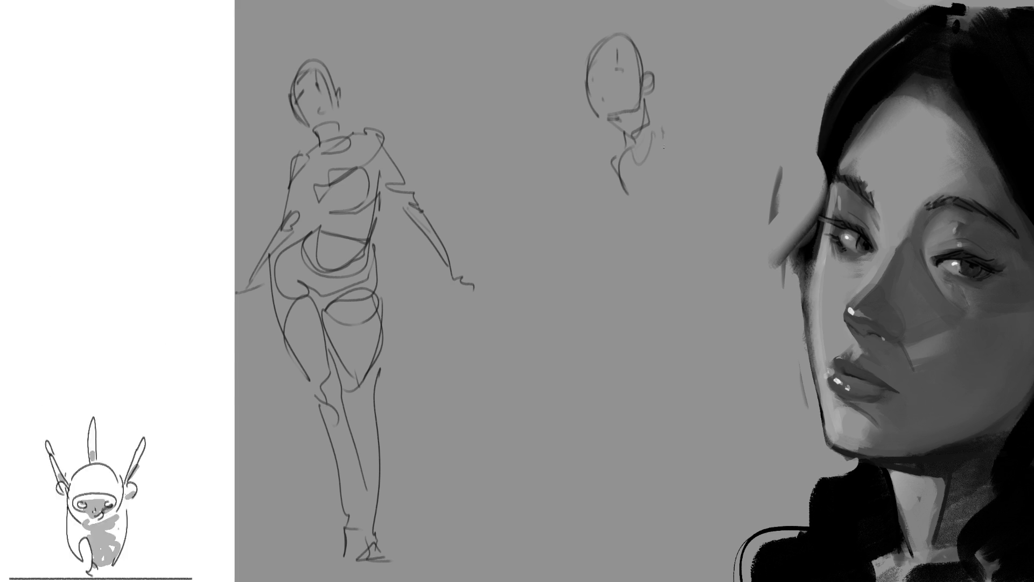
Rough in the shoulder, arm, rounded chest, torso and hip curve
mouse_move(628, 193)
mouse_down()
mouse_move(680, 129)
mouse_move(697, 201)
mouse_up()
mouse_move(683, 133)
mouse_down()
mouse_move(723, 204)
mouse_move(770, 363)
mouse_up()
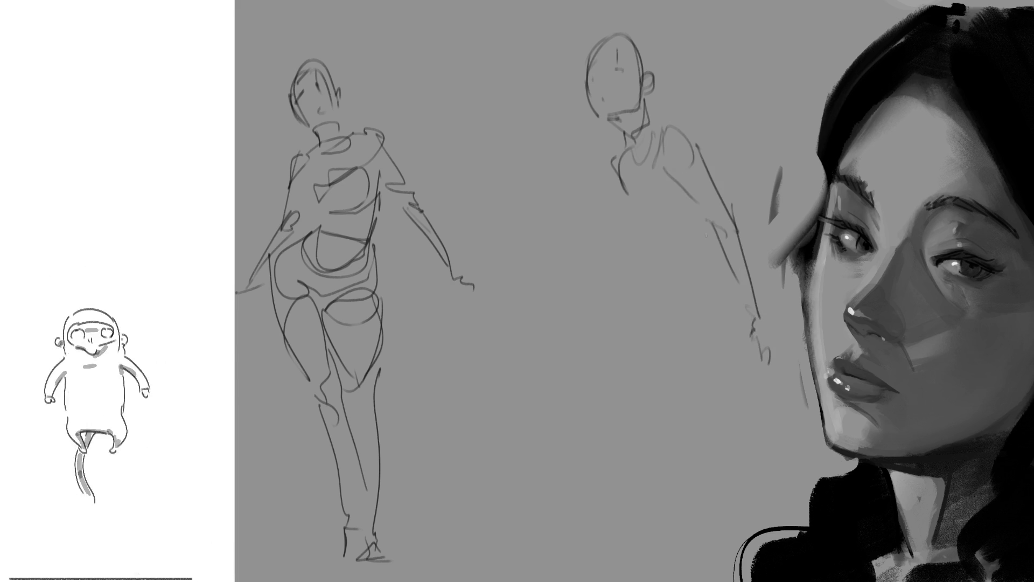
mouse_move(635, 180)
mouse_down()
mouse_move(669, 212)
mouse_move(700, 278)
mouse_move(718, 267)
mouse_up()
mouse_move(648, 322)
mouse_down()
mouse_move(748, 352)
mouse_move(773, 295)
mouse_up()
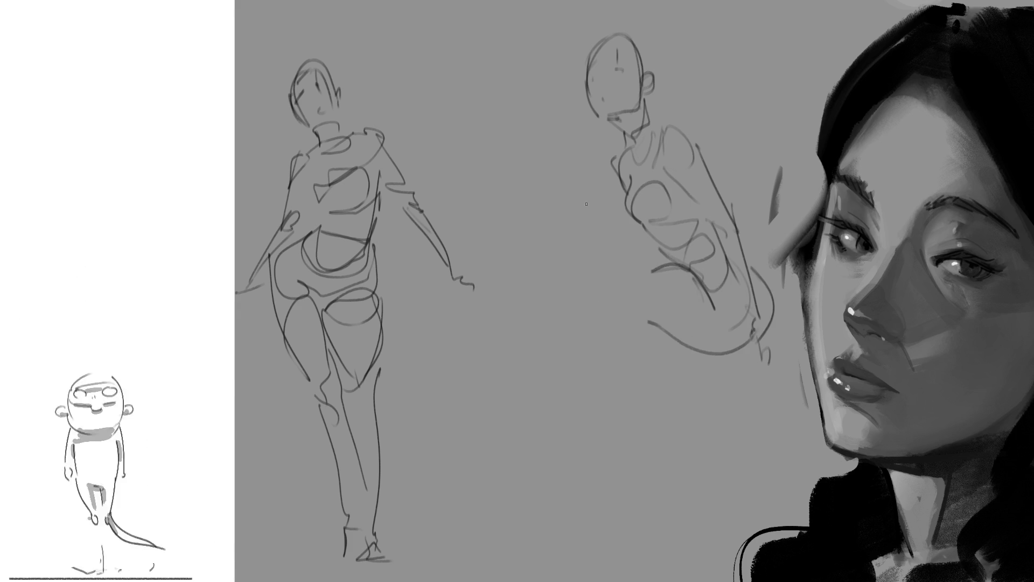
mouse_move(573, 227)
mouse_down()
mouse_move(647, 244)
mouse_move(589, 260)
mouse_move(680, 335)
mouse_up()
Sketch the bent squatting legs down to both feet
drag(665, 252, 708, 297)
drag(576, 218, 638, 409)
drag(611, 270, 644, 428)
mouse_move(572, 272)
mouse_down()
mouse_move(627, 414)
mouse_move(627, 465)
mouse_move(600, 468)
mouse_move(656, 455)
mouse_up()
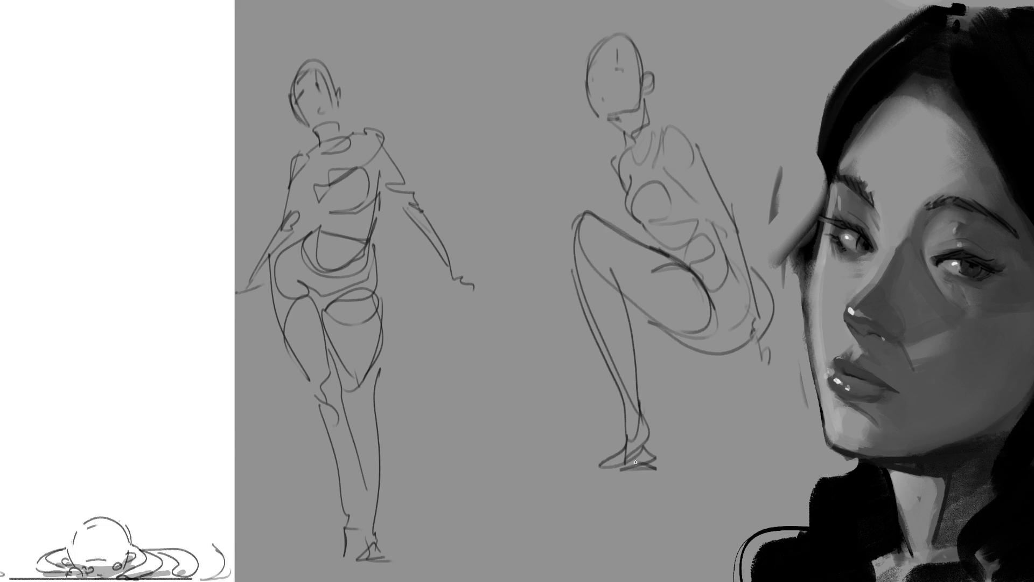
mouse_move(659, 298)
mouse_down()
mouse_move(541, 340)
mouse_move(716, 365)
mouse_up()
mouse_move(584, 377)
mouse_down()
mouse_move(715, 380)
mouse_move(739, 369)
mouse_move(733, 427)
mouse_up()
drag(739, 387, 751, 439)
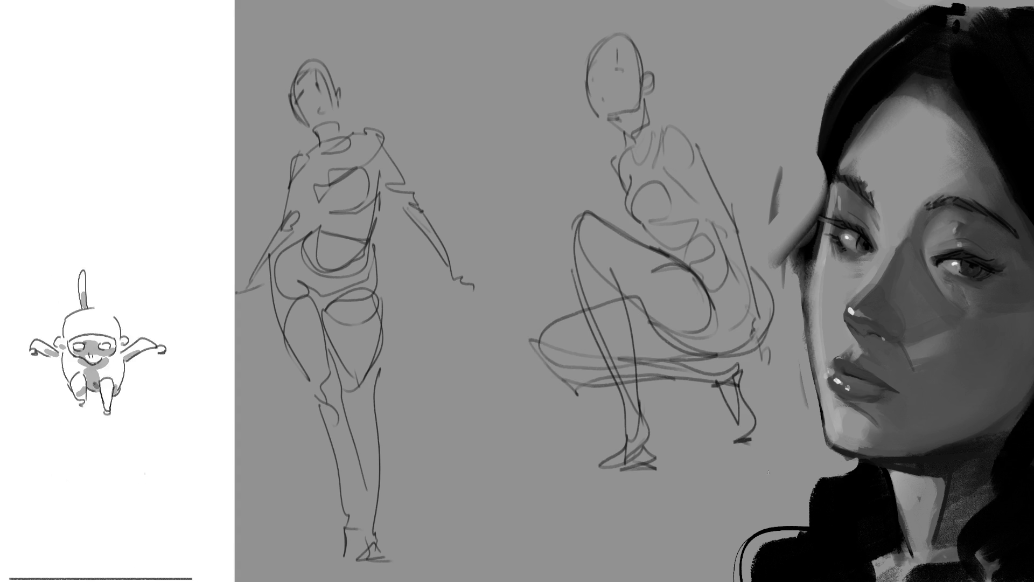
drag(619, 434, 584, 451)
mouse_move(624, 411)
mouse_down()
mouse_move(576, 443)
mouse_move(644, 439)
mouse_up()
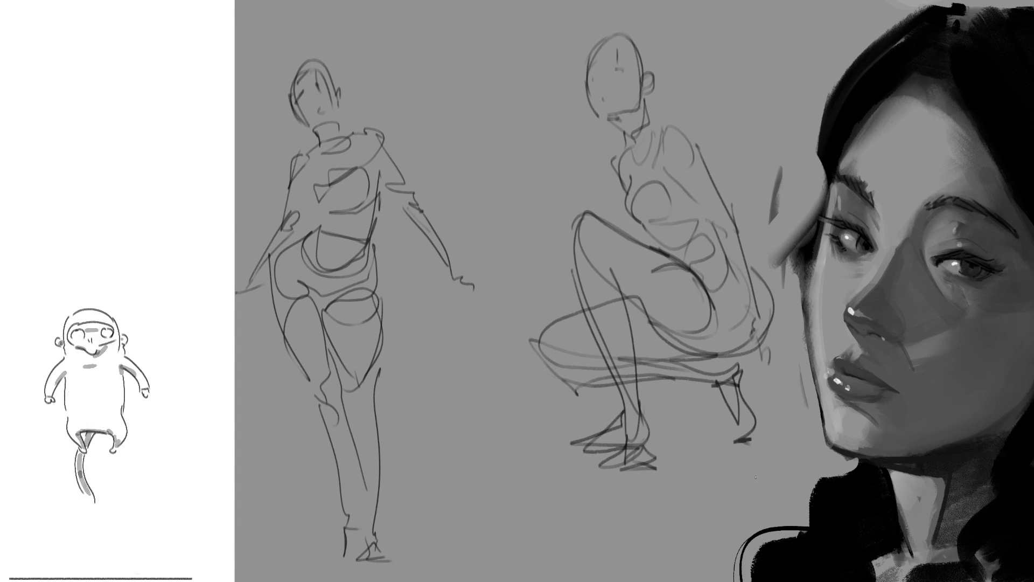
Add straight speed lines above and around the squatting figure's head
drag(490, 126, 640, 37)
drag(662, 95, 700, 66)
mouse_move(436, 97)
mouse_down()
mouse_move(608, 18)
mouse_move(607, 29)
mouse_up()
drag(550, 173, 615, 137)
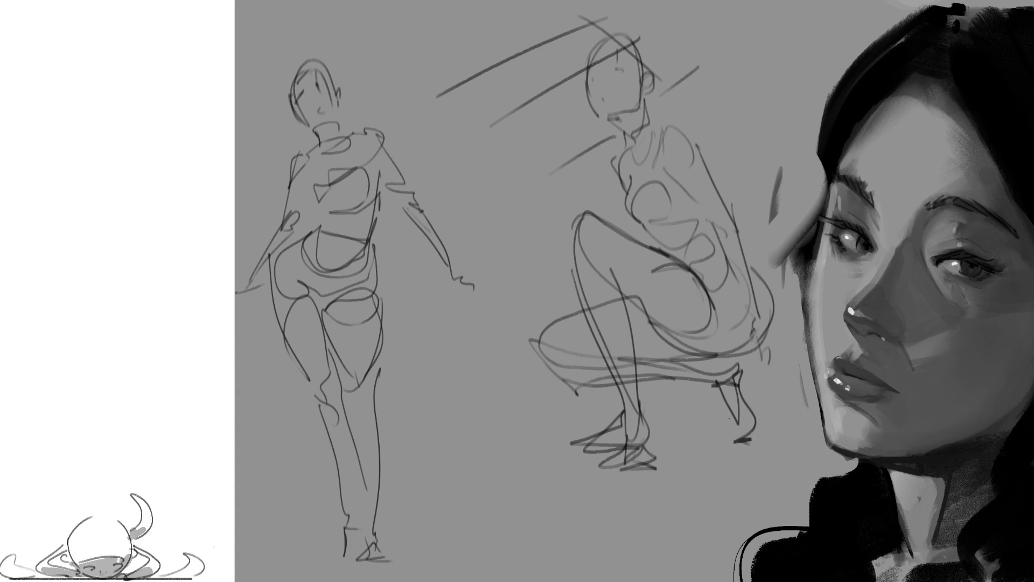
Free-transform both sketches smaller and move them to the lower left
key(ctrl+t)
drag(775, 14, 521, 275)
drag(426, 331, 431, 375)
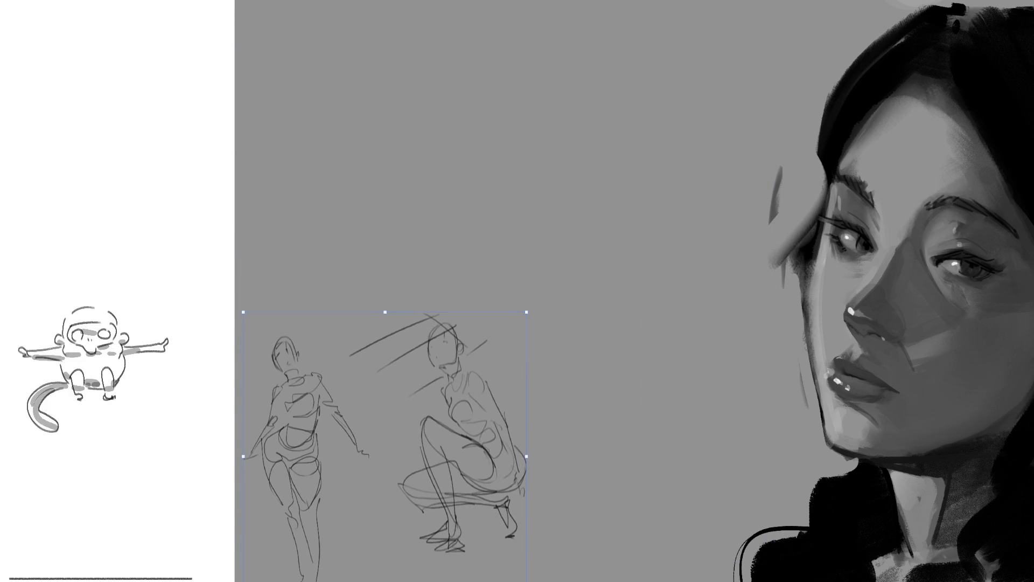
key(Return)
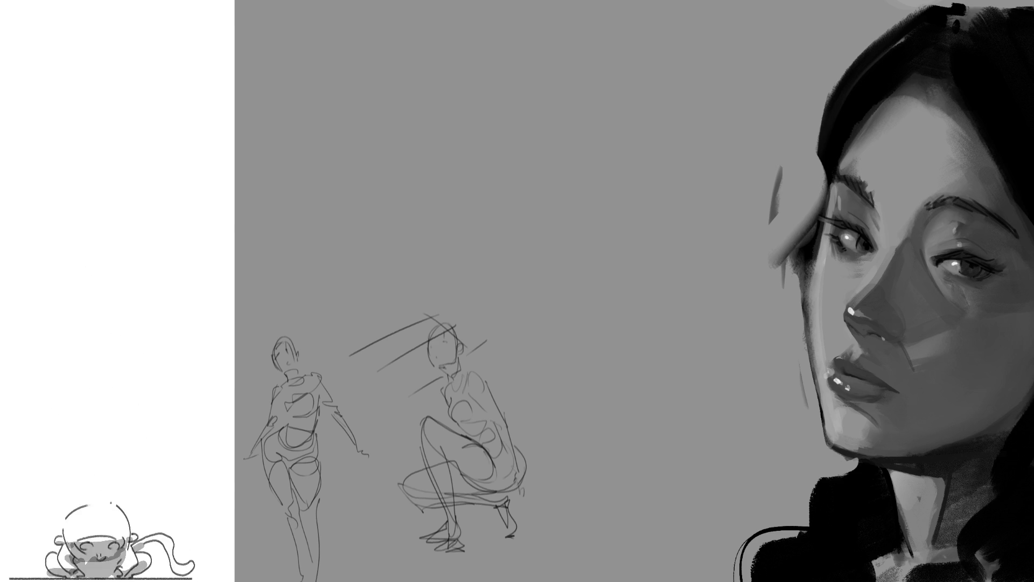
Sketch an ellipse head and the curving torso and back of a leaping figure
mouse_move(441, 55)
mouse_down()
mouse_move(398, 73)
mouse_move(475, 83)
mouse_up()
drag(387, 81, 440, 138)
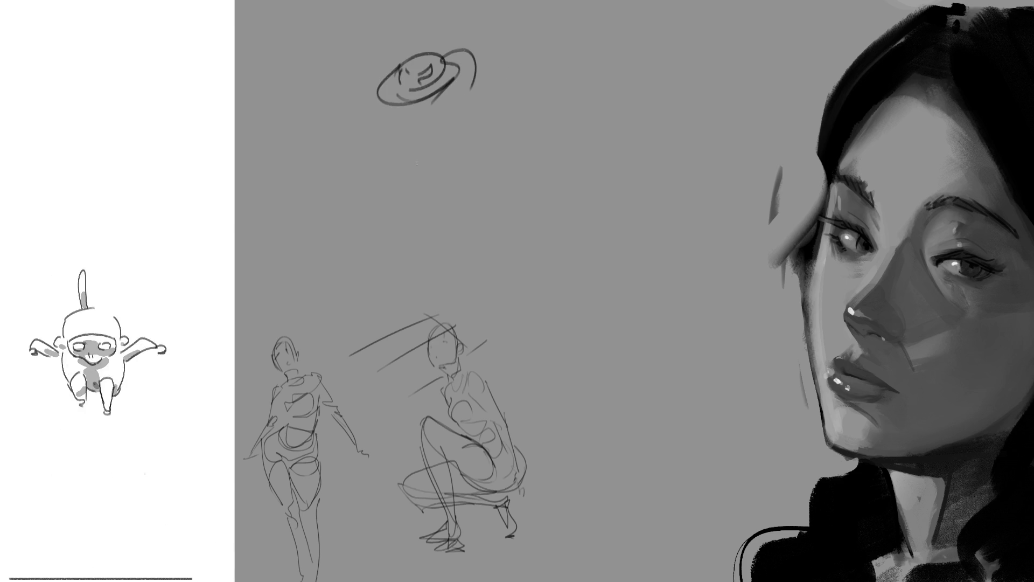
mouse_move(425, 77)
mouse_down()
mouse_move(464, 134)
mouse_move(518, 153)
mouse_up()
drag(508, 81, 479, 152)
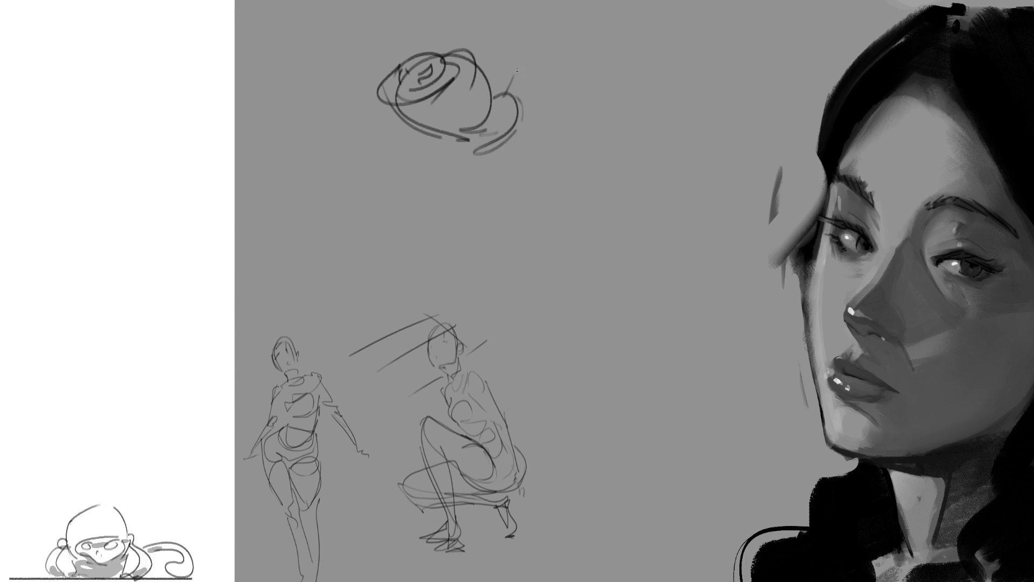
mouse_move(535, 67)
mouse_down()
mouse_move(562, 112)
mouse_move(584, 201)
mouse_up()
drag(540, 155, 568, 211)
Draw the extended back leg with foot and the long supporting leg with boot-shaped foot
mouse_move(464, 148)
mouse_down()
mouse_move(500, 160)
mouse_move(482, 173)
mouse_up()
drag(527, 170, 484, 191)
mouse_move(600, 150)
mouse_down()
mouse_move(609, 192)
mouse_move(632, 163)
mouse_move(694, 162)
mouse_move(606, 199)
mouse_up()
drag(730, 156, 735, 178)
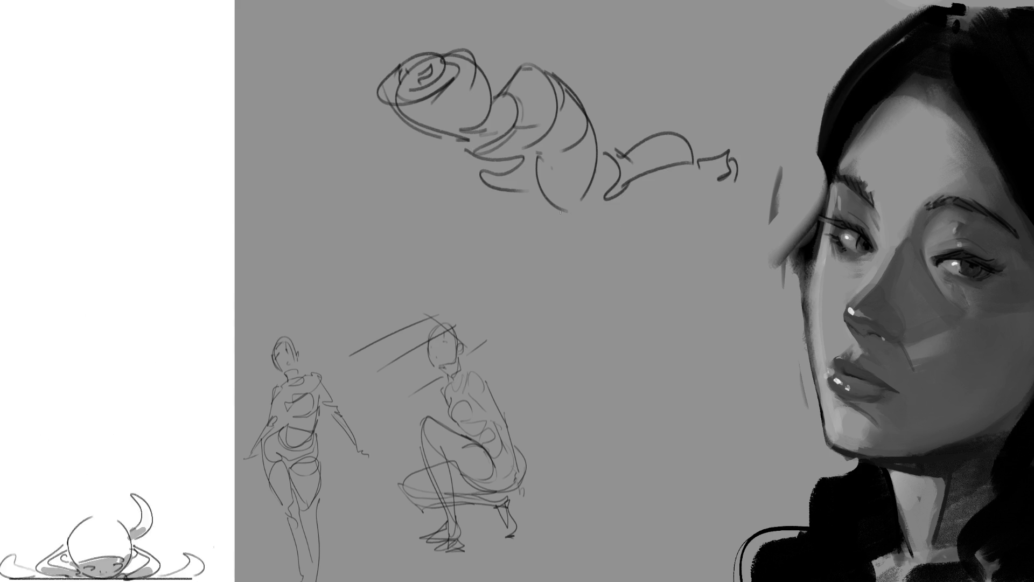
drag(566, 220, 578, 356)
mouse_move(602, 213)
mouse_down()
mouse_move(589, 324)
mouse_move(558, 390)
mouse_up()
mouse_move(579, 350)
mouse_down()
mouse_move(589, 397)
mouse_move(555, 405)
mouse_up()
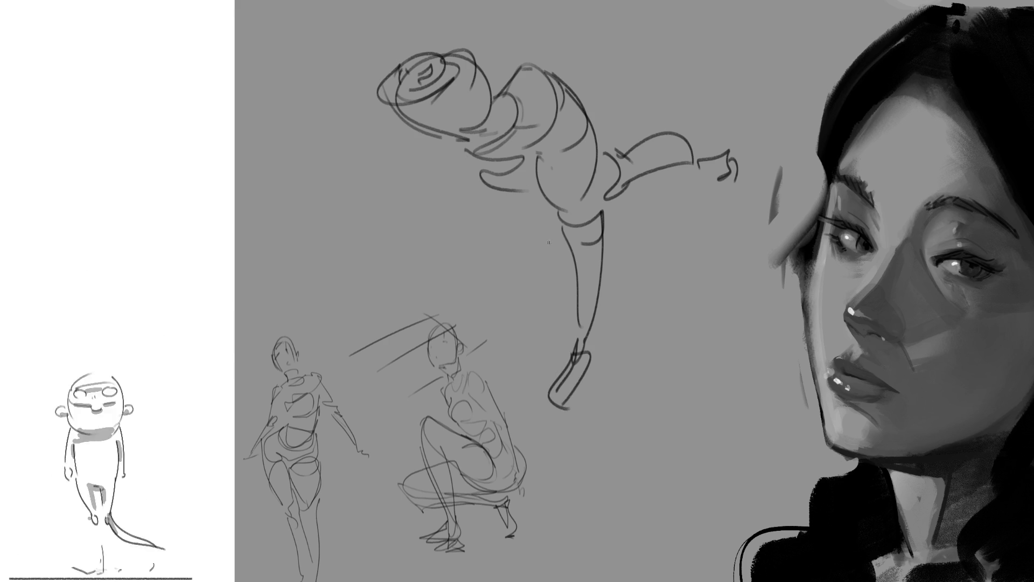
Add the arm and second leg, redraw the head as a circle, then shrink all sketches toward the lower left
mouse_move(462, 46)
mouse_down()
mouse_move(492, 118)
mouse_move(514, 126)
mouse_move(459, 194)
mouse_up()
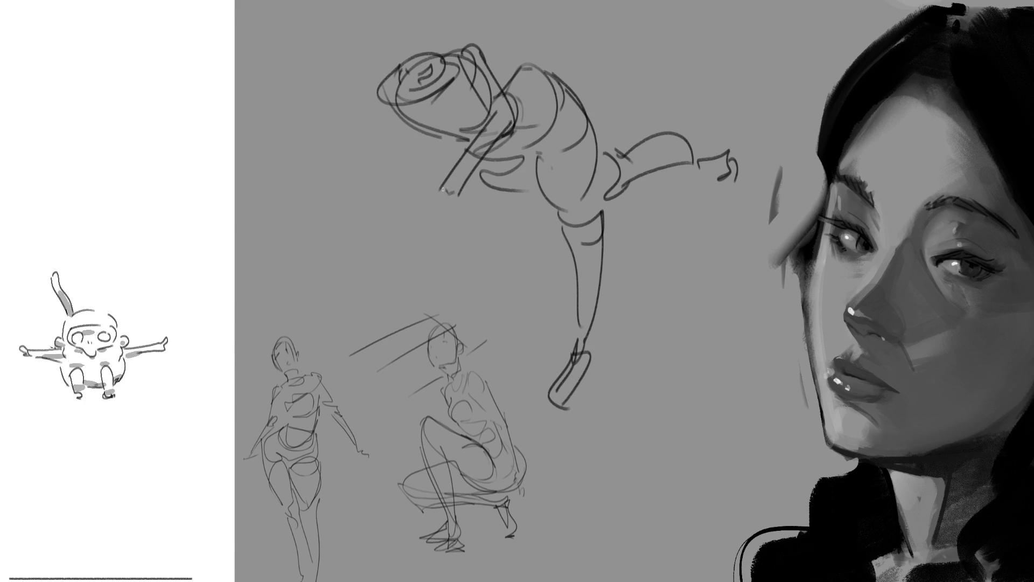
drag(517, 120, 412, 182)
drag(380, 87, 475, 283)
drag(439, 193, 478, 282)
drag(473, 280, 490, 305)
drag(380, 50, 404, 79)
drag(370, 19, 378, 84)
drag(331, 10, 377, 21)
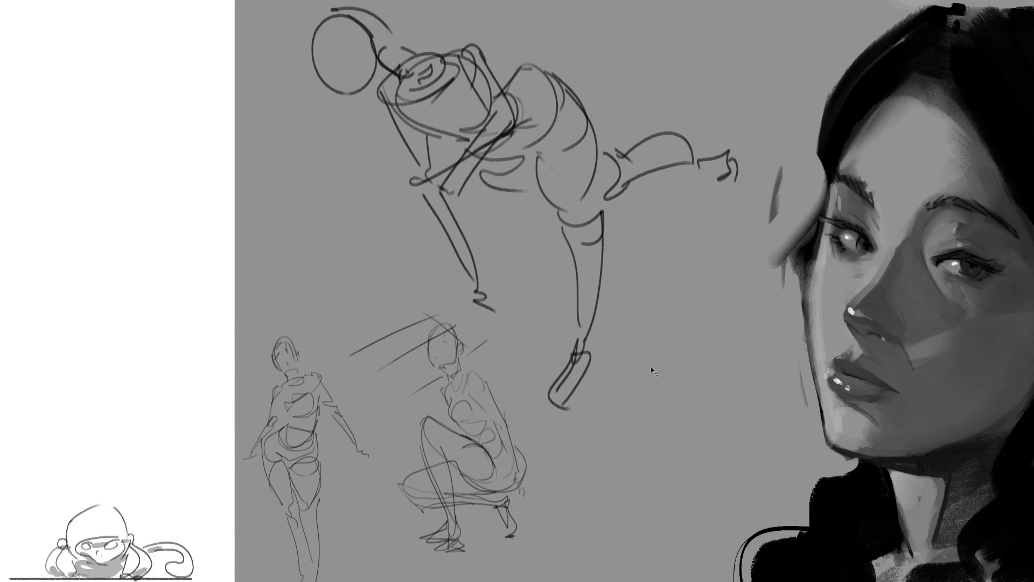
mouse_move(525, 5)
mouse_down()
mouse_move(525, 342)
mouse_move(373, 371)
mouse_up()
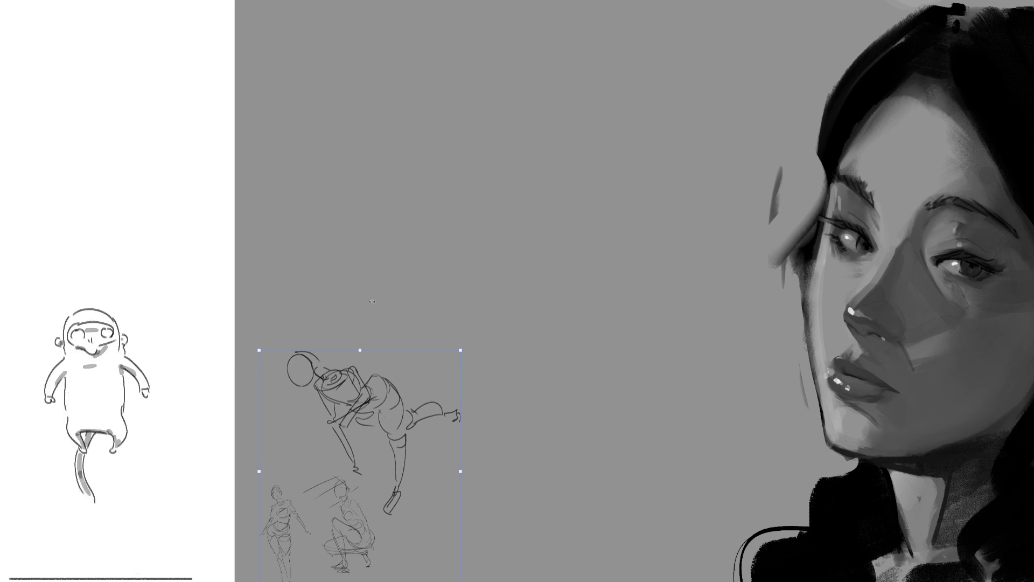
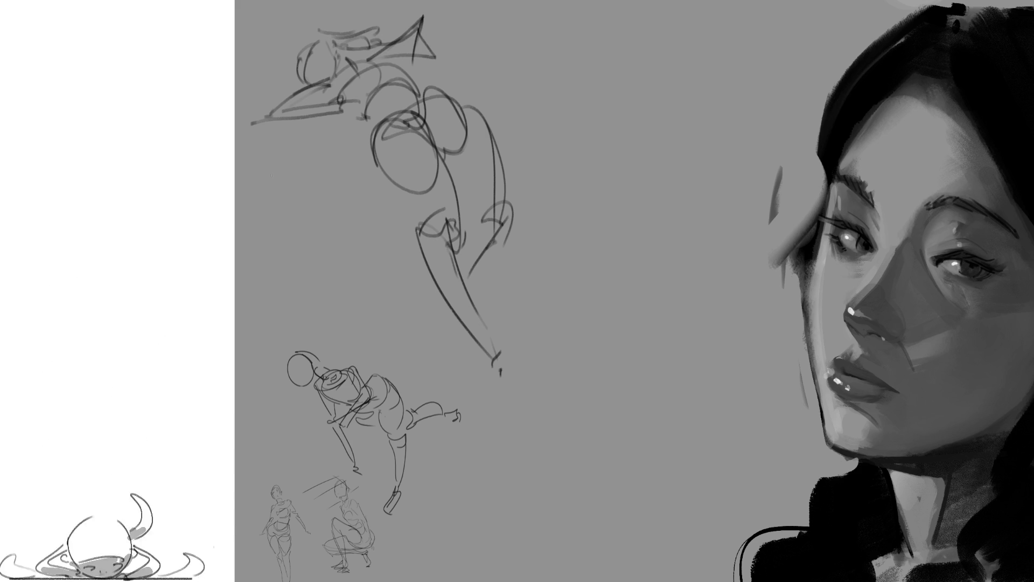
Sketch a new reaching figure: head oval with face guides, raised arm, torso, long legs and foot
mouse_move(622, 69)
mouse_down()
mouse_move(614, 121)
mouse_move(663, 138)
mouse_move(651, 144)
mouse_up()
drag(645, 52, 661, 115)
drag(647, 77, 678, 122)
mouse_move(698, 27)
mouse_down()
mouse_move(665, 170)
mouse_move(617, 210)
mouse_move(673, 242)
mouse_up()
drag(673, 223, 672, 351)
mouse_move(681, 279)
mouse_down()
mouse_move(736, 323)
mouse_move(670, 376)
mouse_up()
drag(634, 320, 711, 535)
drag(671, 428, 689, 485)
drag(760, 385, 769, 414)
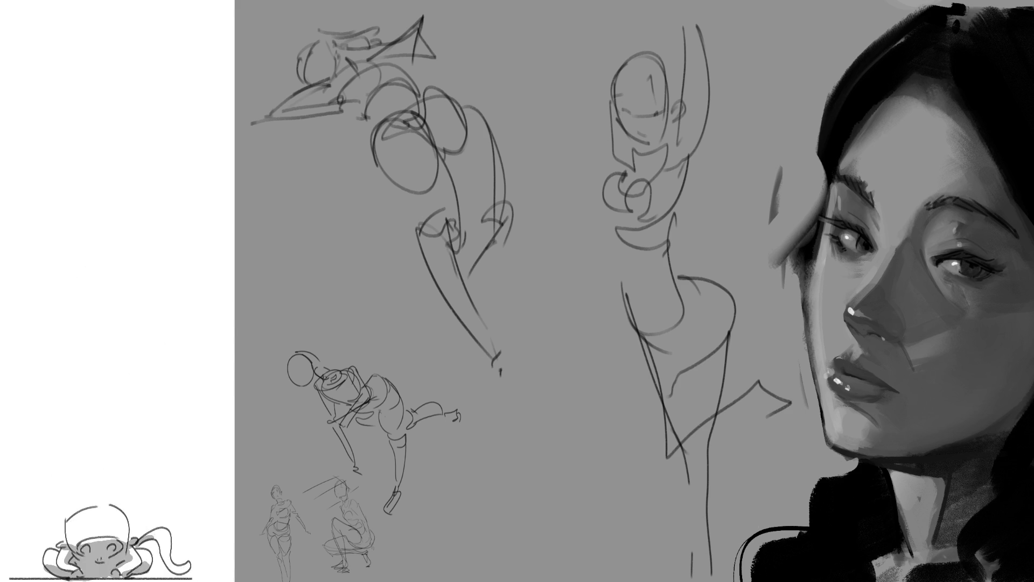
Free-transform all the sketches smaller into the lower-left area and commit
key(ctrl+t)
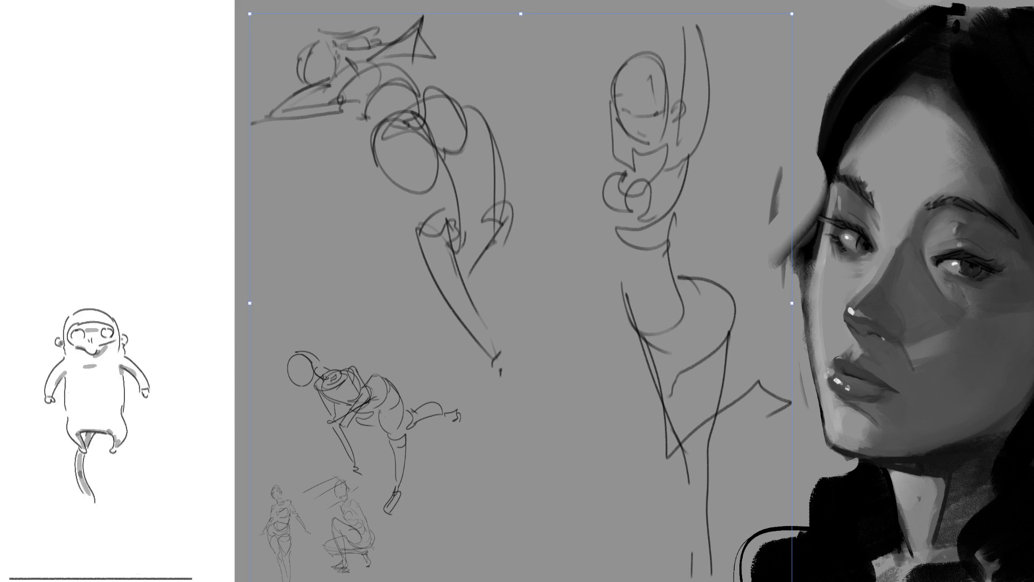
mouse_move(530, 5)
mouse_down()
mouse_move(440, 329)
mouse_move(307, 324)
mouse_up()
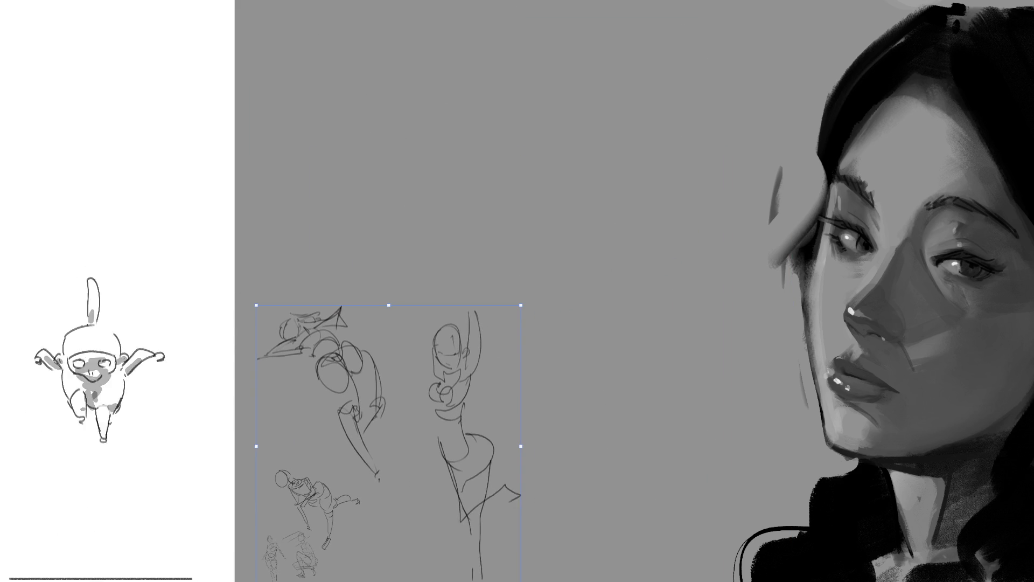
key(Return)
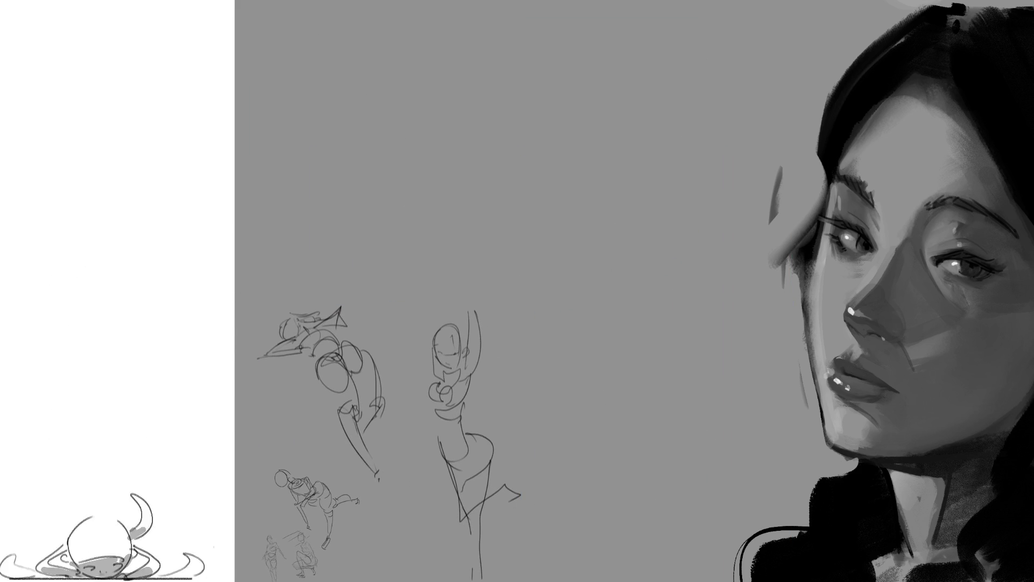
Rough in a new figure's head, neck, shoulders, chest diagonals and arm stretching out to the right
mouse_move(575, 80)
mouse_down()
mouse_move(619, 57)
mouse_move(592, 82)
mouse_move(627, 77)
mouse_up()
mouse_move(618, 35)
mouse_down()
mouse_move(630, 56)
mouse_move(614, 130)
mouse_up()
drag(622, 77, 613, 138)
drag(598, 93, 626, 134)
mouse_move(628, 79)
mouse_down()
mouse_move(623, 133)
mouse_move(658, 101)
mouse_up()
drag(574, 157, 618, 114)
drag(552, 174, 616, 159)
drag(650, 101, 697, 115)
drag(620, 128, 699, 113)
drag(537, 174, 792, 81)
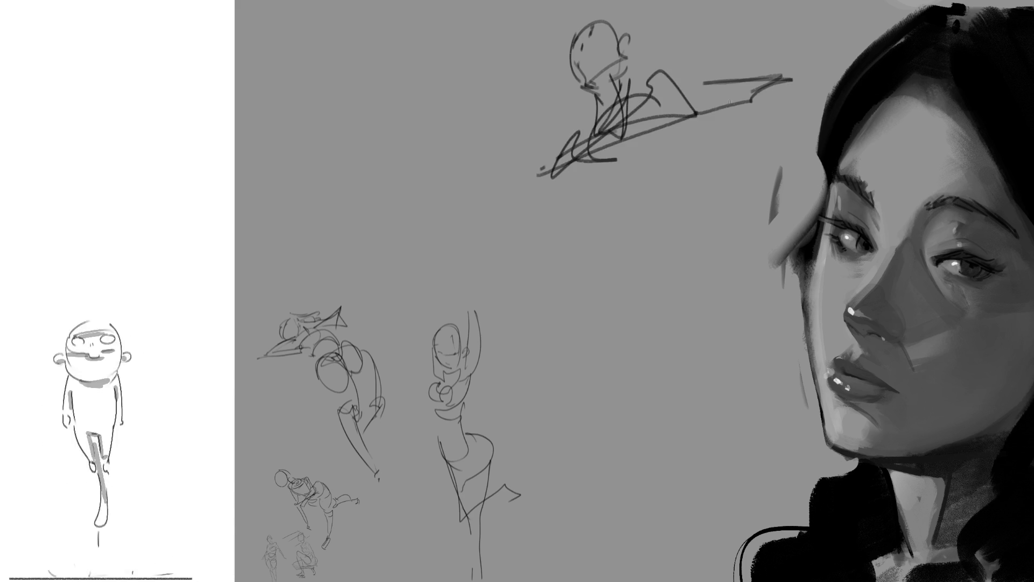
Add the torso, hips and long legs, then strengthen the outstretched zigzag arm
drag(663, 150, 561, 219)
drag(583, 183, 530, 244)
mouse_move(642, 175)
mouse_down()
mouse_move(600, 266)
mouse_move(525, 239)
mouse_move(495, 364)
mouse_move(522, 415)
mouse_up()
mouse_move(548, 238)
mouse_down()
mouse_move(505, 348)
mouse_move(555, 329)
mouse_up()
drag(575, 275, 556, 368)
mouse_move(669, 220)
mouse_down()
mouse_move(638, 404)
mouse_move(590, 396)
mouse_move(622, 558)
mouse_move(583, 561)
mouse_up()
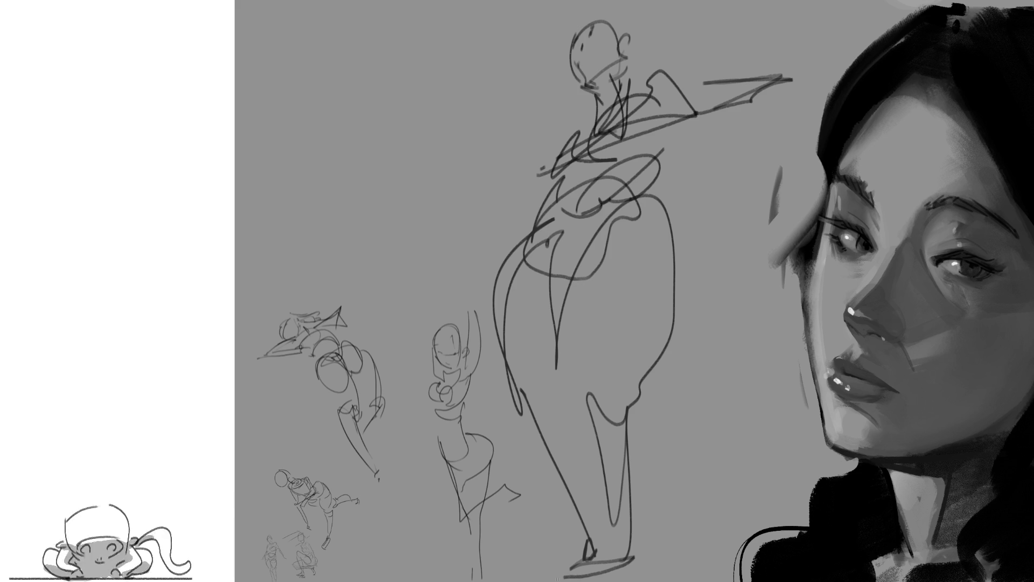
drag(518, 374, 546, 552)
drag(530, 405, 539, 530)
drag(562, 380, 638, 502)
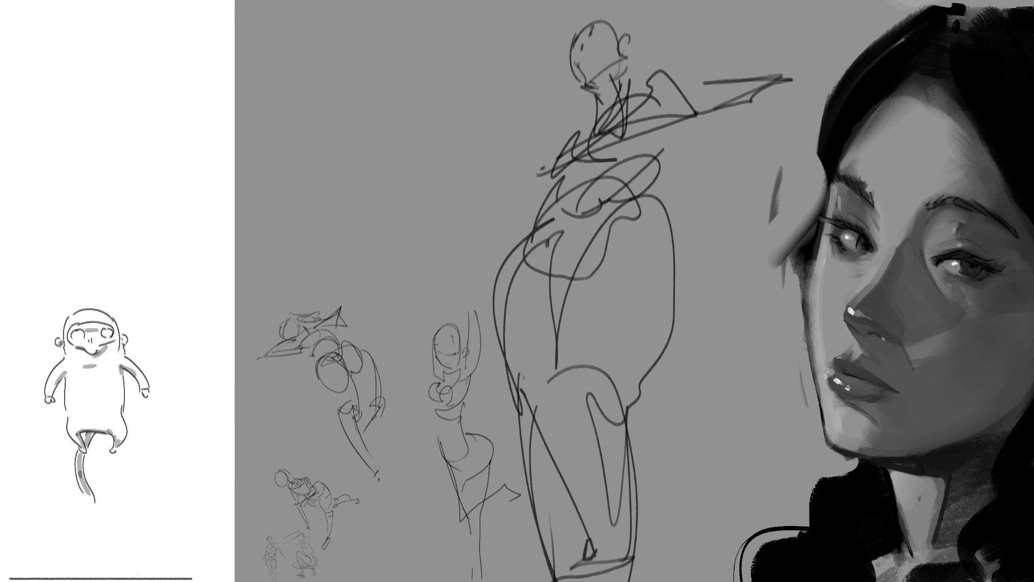
drag(543, 72, 565, 146)
drag(685, 57, 606, 130)
drag(660, 45, 768, 97)
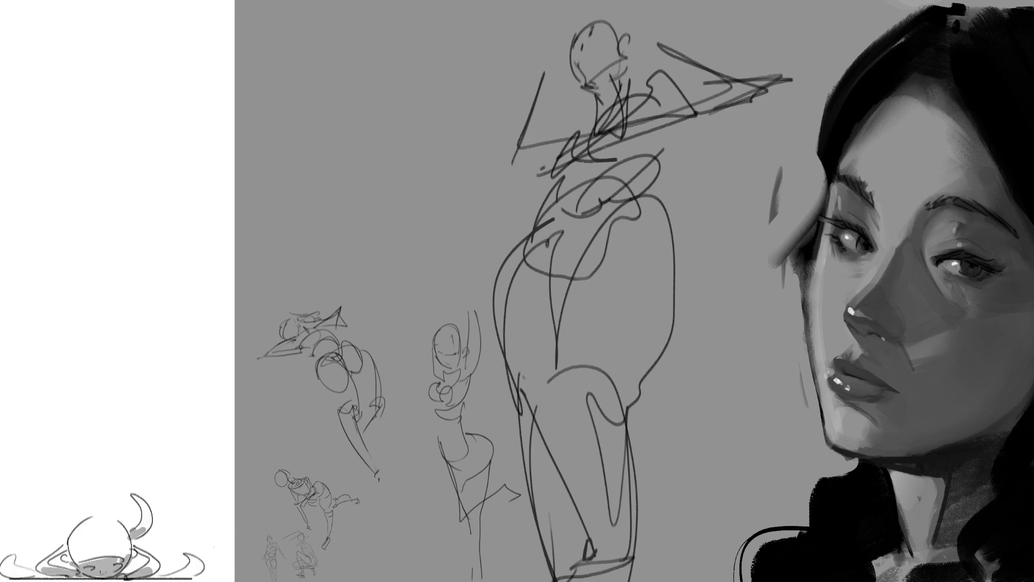
Free-transform the sketches down toward the lower left, commit, and begin a new head at the top
key(ctrl+t)
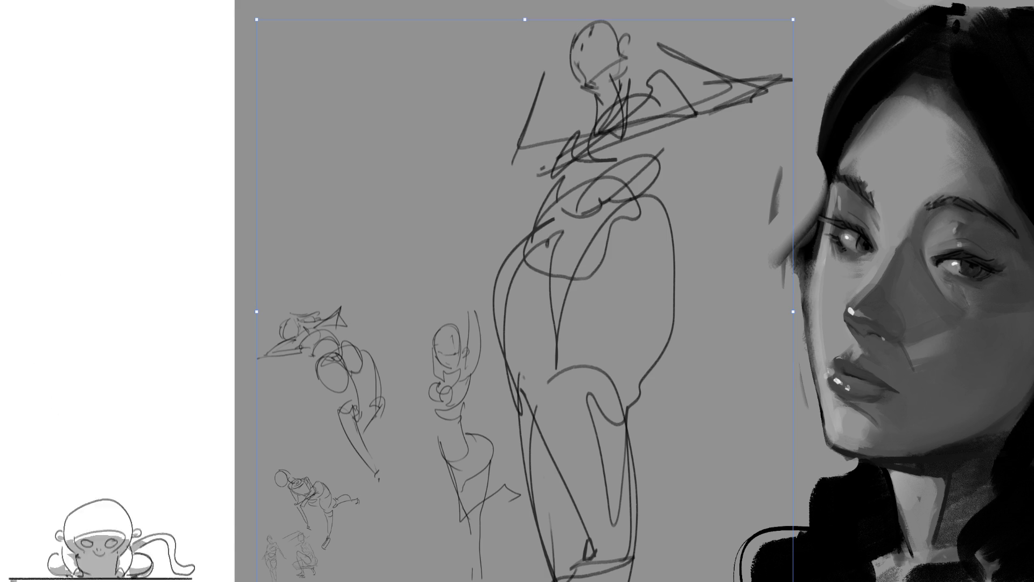
drag(793, 19, 530, 305)
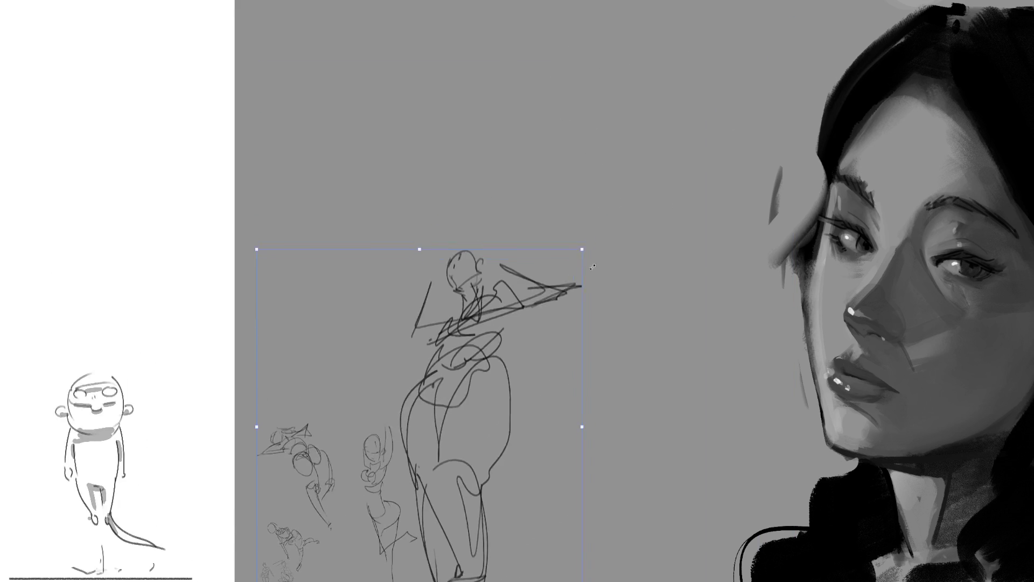
key(Return)
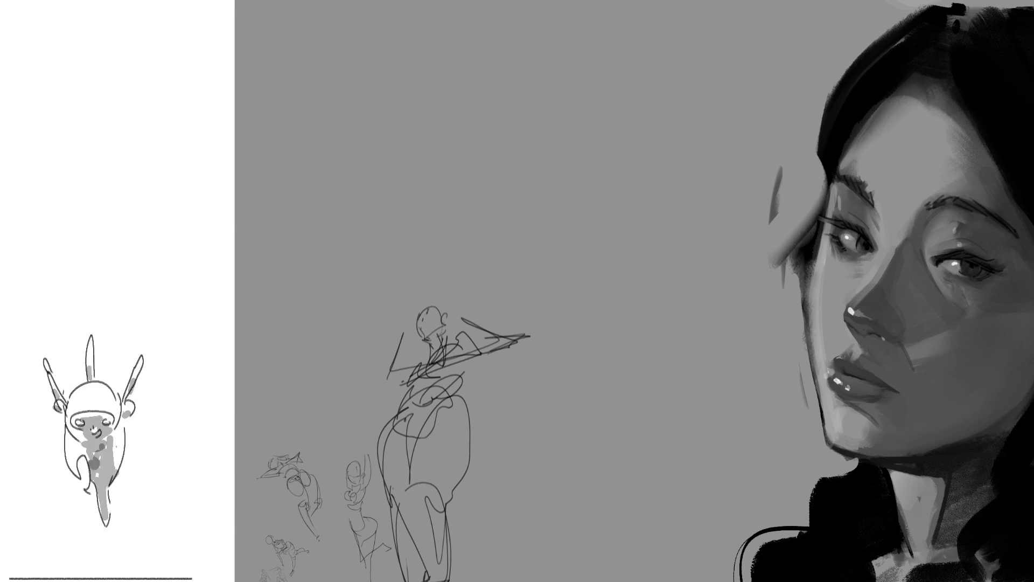
mouse_move(309, 44)
mouse_down()
mouse_move(332, 8)
mouse_move(313, 79)
mouse_move(366, 100)
mouse_move(335, 163)
mouse_up()
Finish the left figure: head, jaw, body line, hips, legs, feet and a triangular shape beside it
drag(331, 82, 347, 129)
drag(373, 166, 323, 193)
drag(315, 109, 329, 206)
drag(382, 128, 365, 289)
drag(349, 172, 334, 283)
mouse_move(314, 296)
mouse_down()
mouse_move(344, 285)
mouse_move(370, 296)
mouse_up()
mouse_move(361, 182)
mouse_down()
mouse_move(340, 282)
mouse_move(417, 267)
mouse_move(407, 279)
mouse_up()
mouse_move(402, 188)
mouse_down()
mouse_move(508, 264)
mouse_move(387, 276)
mouse_move(517, 267)
mouse_move(469, 321)
mouse_up()
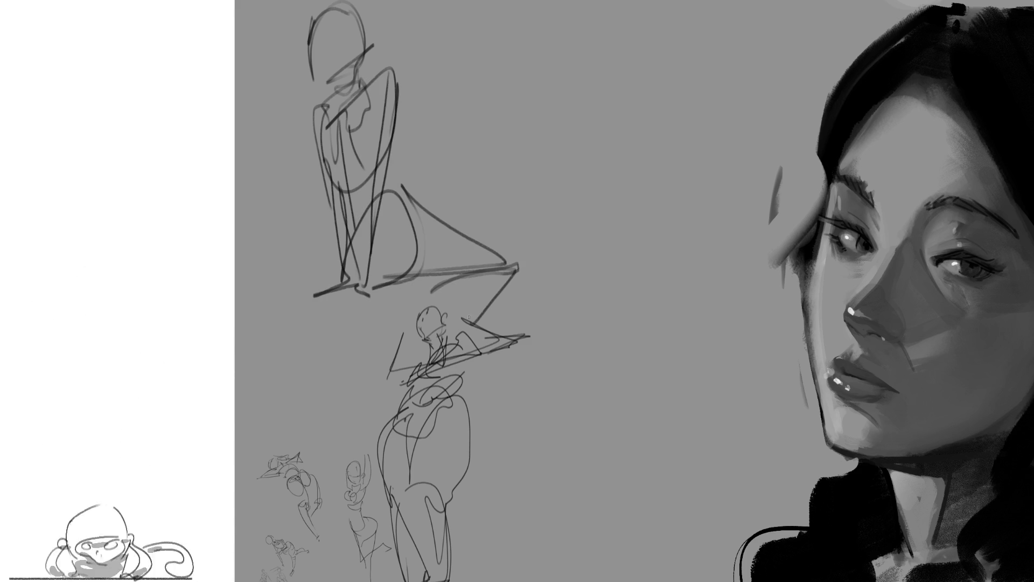
drag(412, 114, 388, 149)
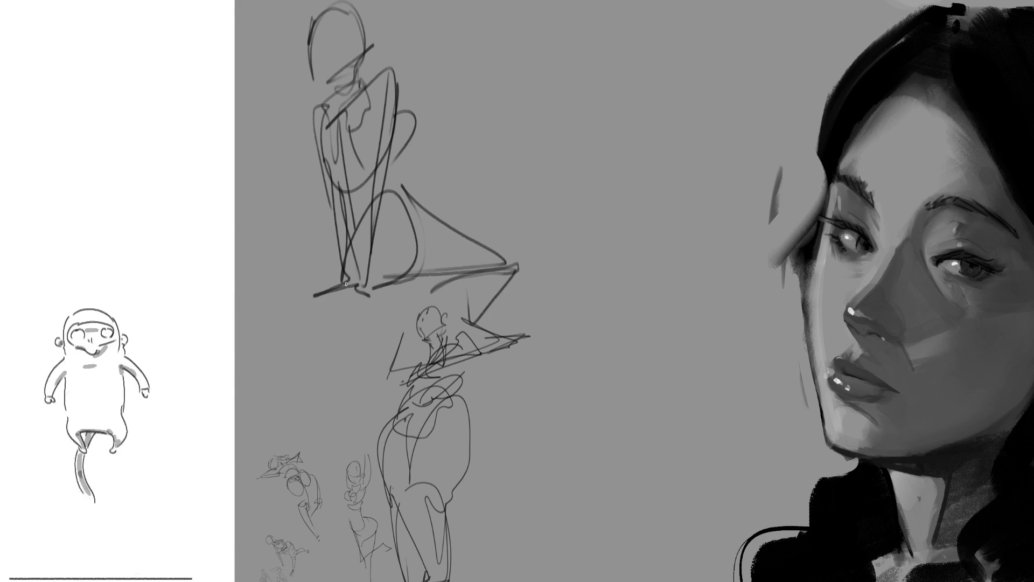
Sketch a second figure on the right with head, guidelines, raised arm and upper body strokes
mouse_move(594, 79)
mouse_down()
mouse_move(632, 48)
mouse_move(618, 89)
mouse_move(643, 74)
mouse_up()
drag(637, 39, 622, 105)
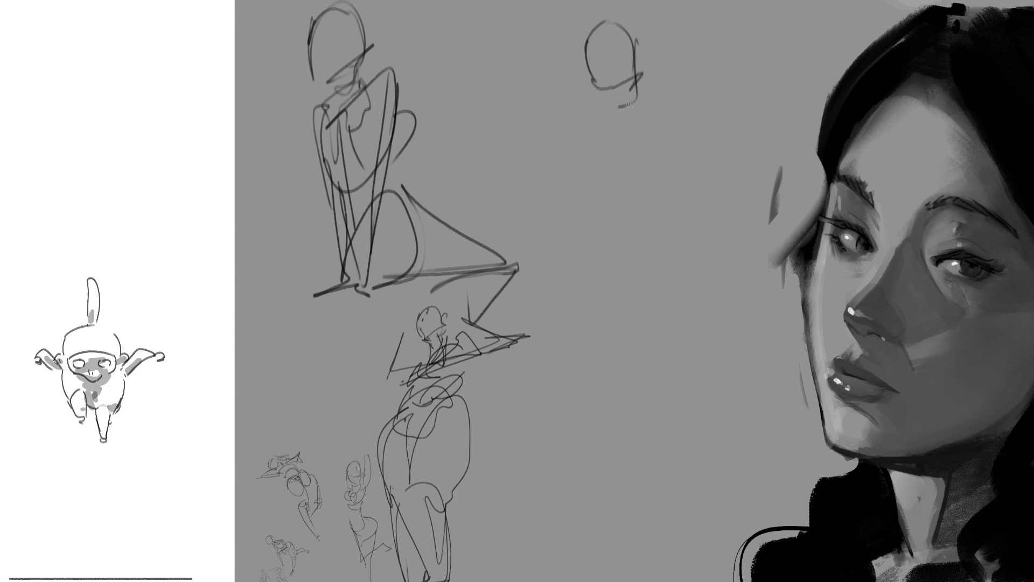
drag(607, 23, 637, 66)
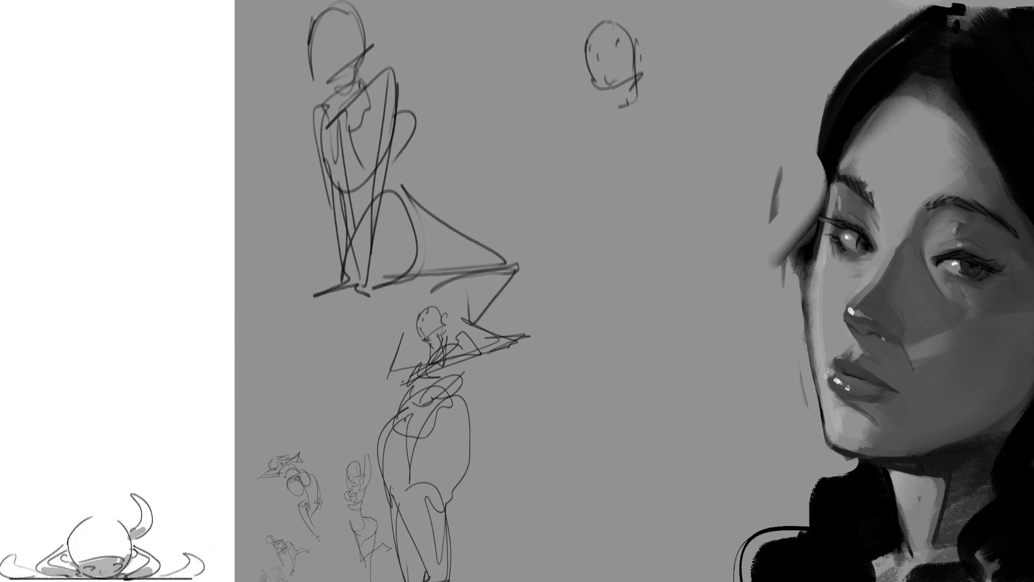
drag(669, 4, 692, 81)
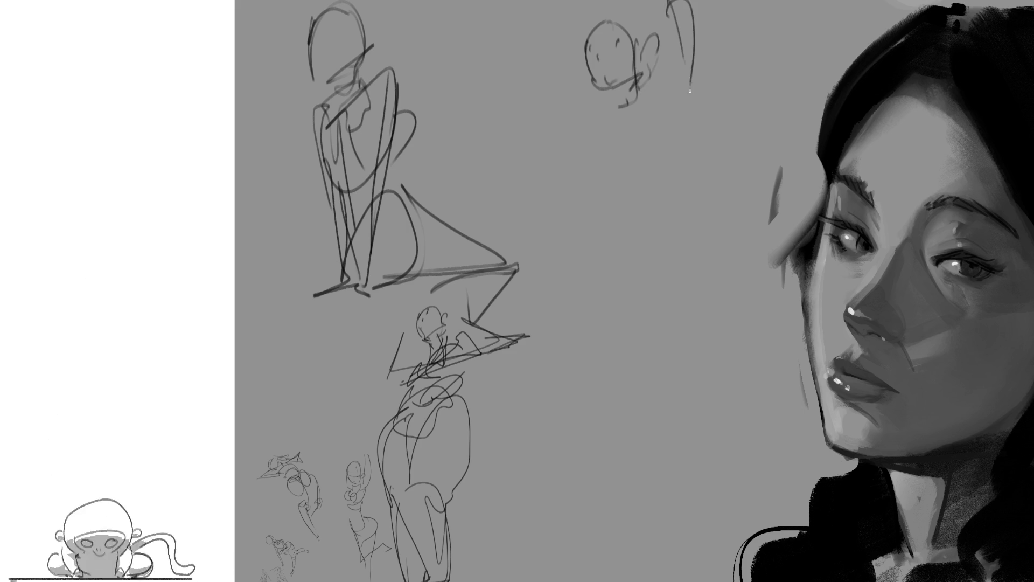
drag(672, 8, 685, 120)
drag(695, 32, 722, 17)
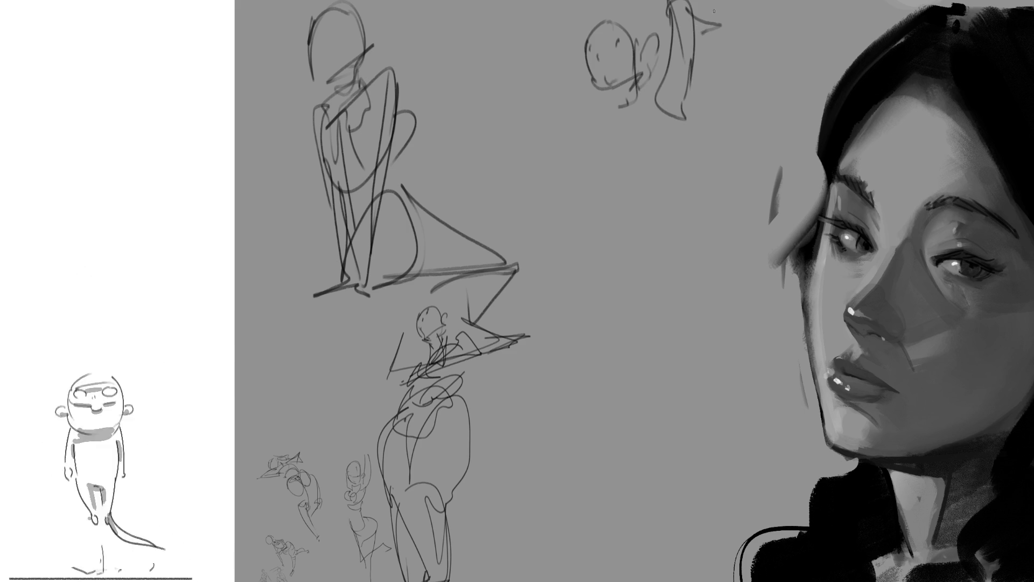
drag(599, 4, 585, 76)
drag(581, 113, 600, 121)
drag(608, 10, 654, 9)
mouse_move(607, 127)
mouse_down()
mouse_move(644, 98)
mouse_move(671, 115)
mouse_up()
Extend the second figure's lower body and legs down toward the canvas bottom
drag(683, 113, 606, 200)
drag(681, 142, 608, 191)
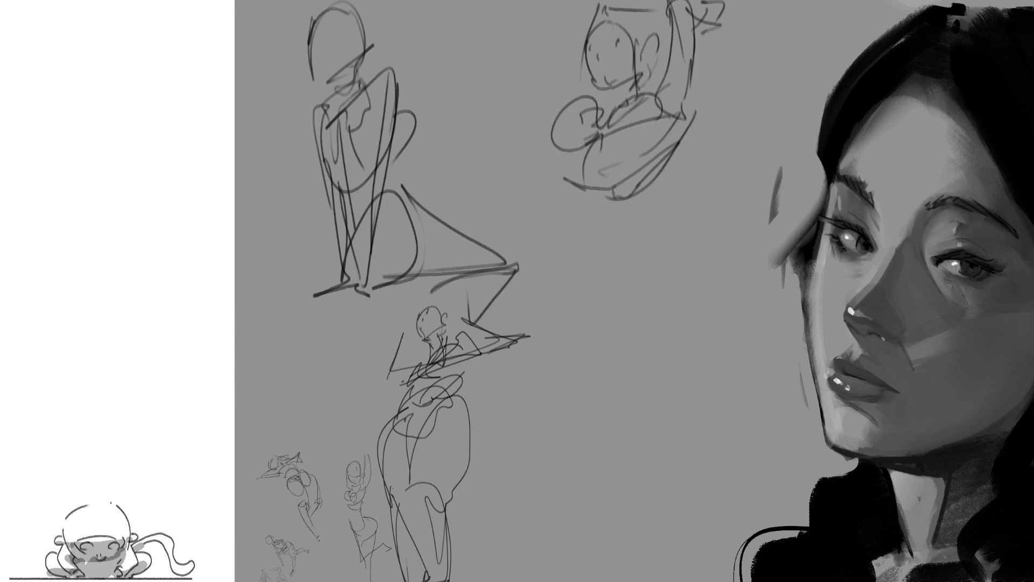
drag(687, 121, 560, 247)
drag(623, 241, 569, 257)
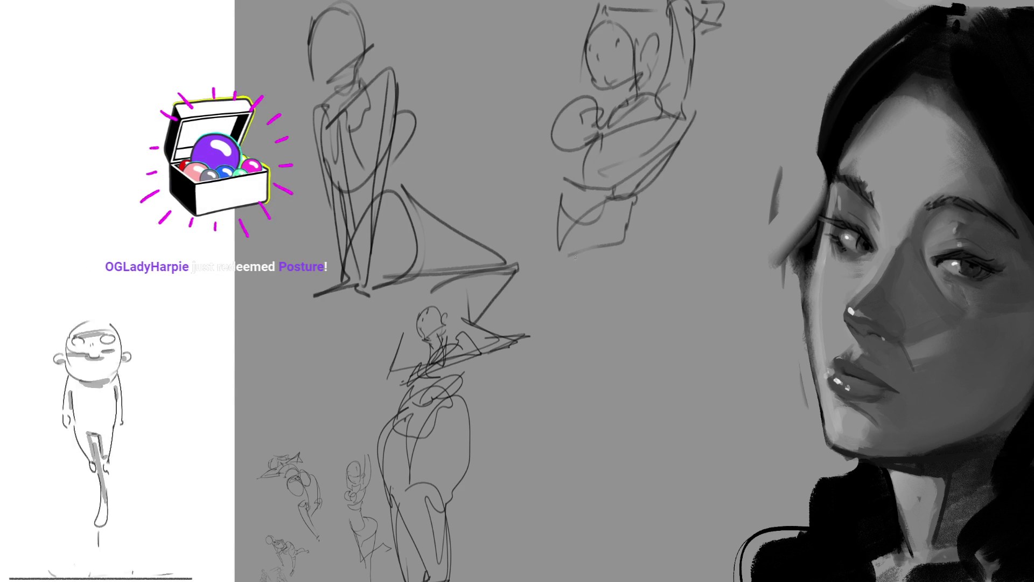
drag(552, 221, 539, 346)
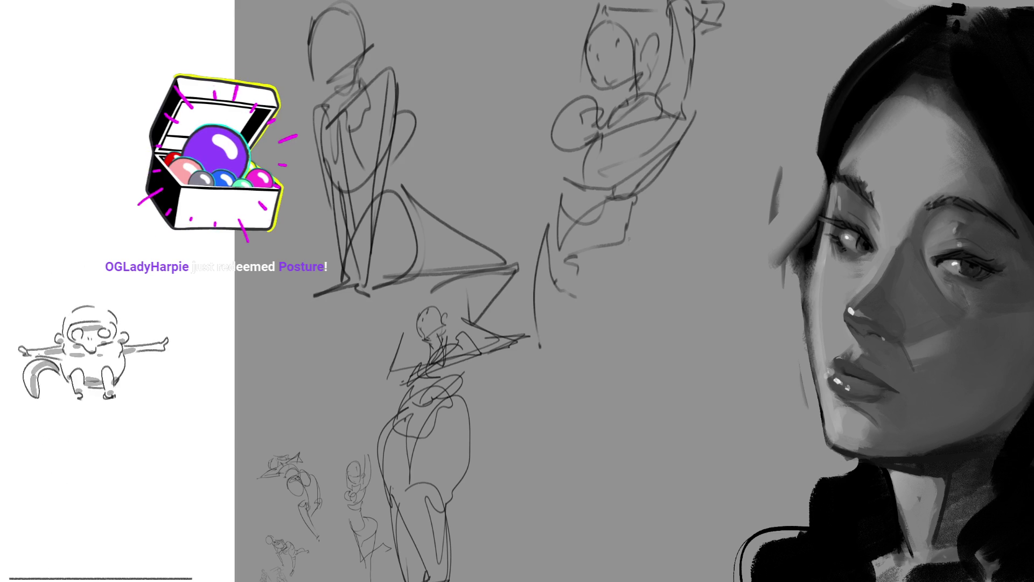
mouse_move(608, 218)
mouse_down()
mouse_move(624, 322)
mouse_move(691, 436)
mouse_up()
drag(572, 312, 694, 467)
drag(648, 321, 725, 537)
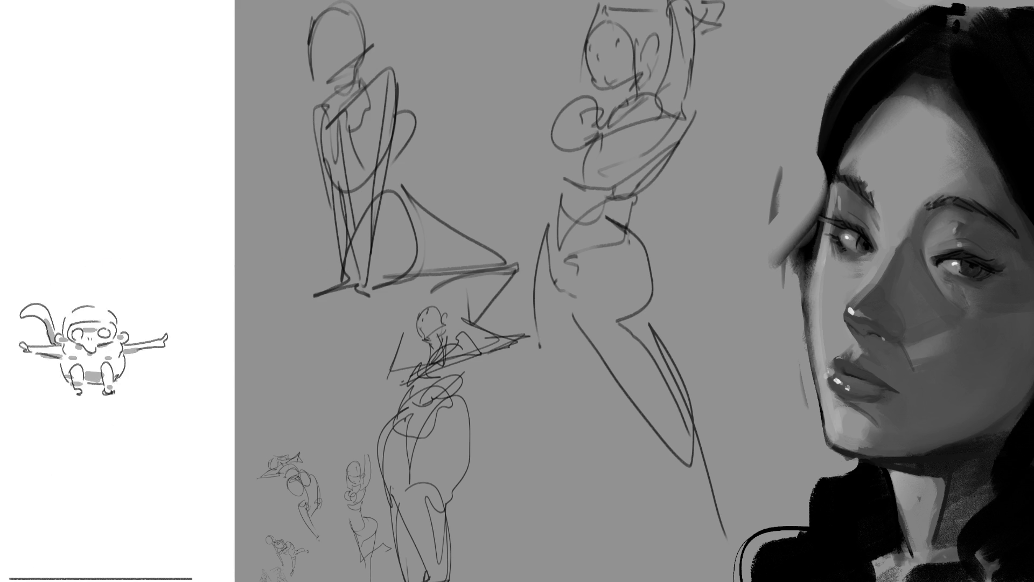
Free-transform the sketch layer smaller toward the lower left and start a new head at the top
key(ctrl+t)
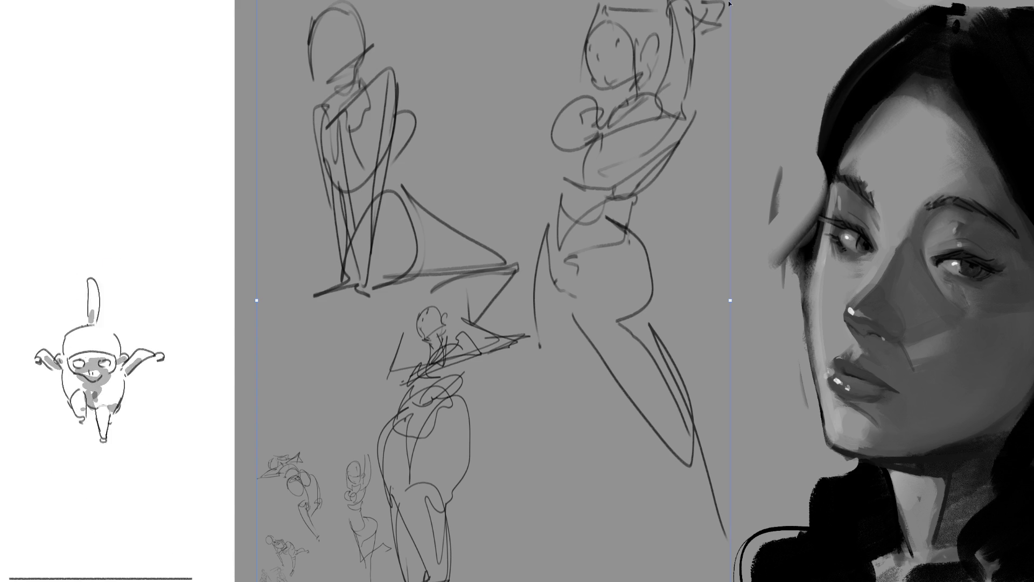
drag(730, 2, 460, 343)
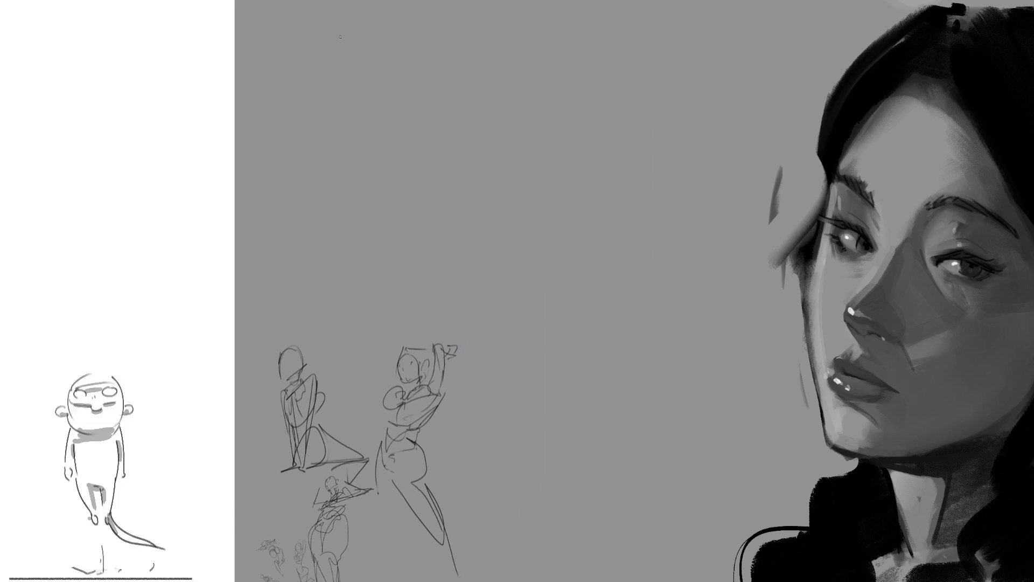
mouse_move(328, 53)
mouse_down()
mouse_move(327, 91)
mouse_move(377, 104)
mouse_move(355, 123)
mouse_up()
Complete the first figure with head contours, curving body, diagonal, base line and crossing curves
drag(351, 42, 371, 63)
drag(301, 73, 361, 102)
mouse_move(387, 70)
mouse_down()
mouse_move(373, 124)
mouse_move(287, 241)
mouse_up()
drag(325, 130, 330, 223)
mouse_move(344, 146)
mouse_down()
mouse_move(276, 275)
mouse_move(388, 242)
mouse_up()
drag(324, 260, 386, 257)
mouse_move(377, 153)
mouse_down()
mouse_move(395, 242)
mouse_move(285, 307)
mouse_move(377, 264)
mouse_up()
drag(374, 272, 355, 368)
drag(374, 275, 396, 356)
Draw a second figure: looped head, neck and jaw, sweeping lower body and a long vertical line
drag(485, 73, 532, 82)
drag(477, 49, 495, 106)
drag(535, 65, 509, 115)
drag(489, 81, 506, 120)
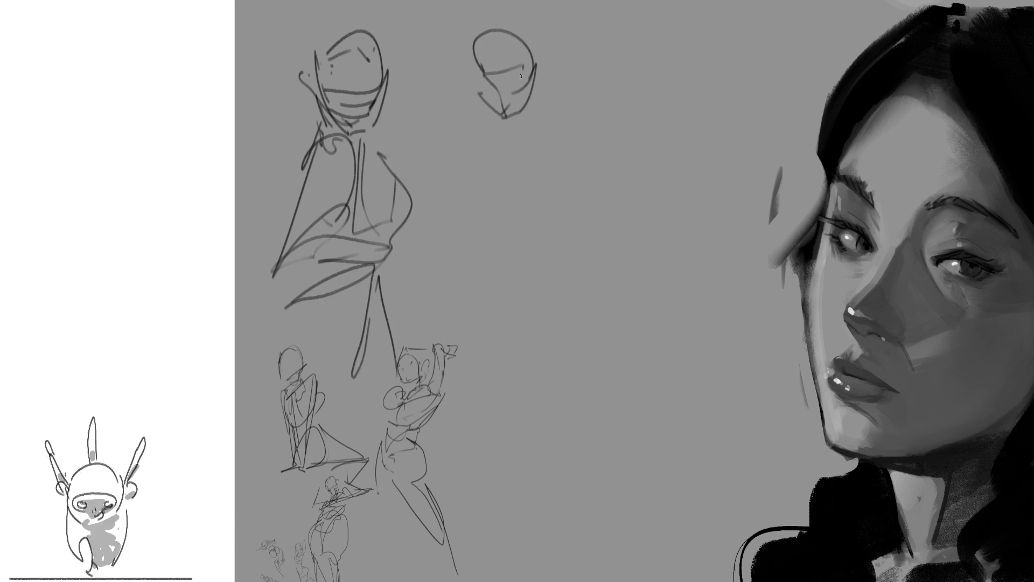
drag(469, 42, 483, 134)
drag(454, 113, 525, 139)
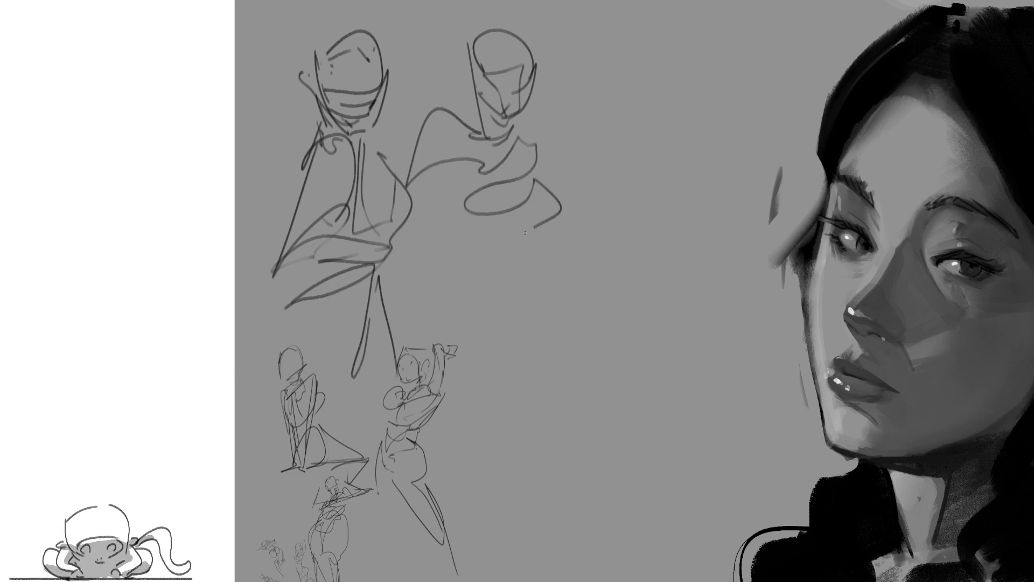
mouse_move(477, 296)
mouse_down()
mouse_move(427, 337)
mouse_move(587, 272)
mouse_up()
drag(608, 339, 685, 318)
mouse_move(603, 278)
mouse_down()
mouse_move(660, 370)
mouse_move(468, 368)
mouse_up()
drag(430, 137, 416, 327)
drag(517, 147, 570, 160)
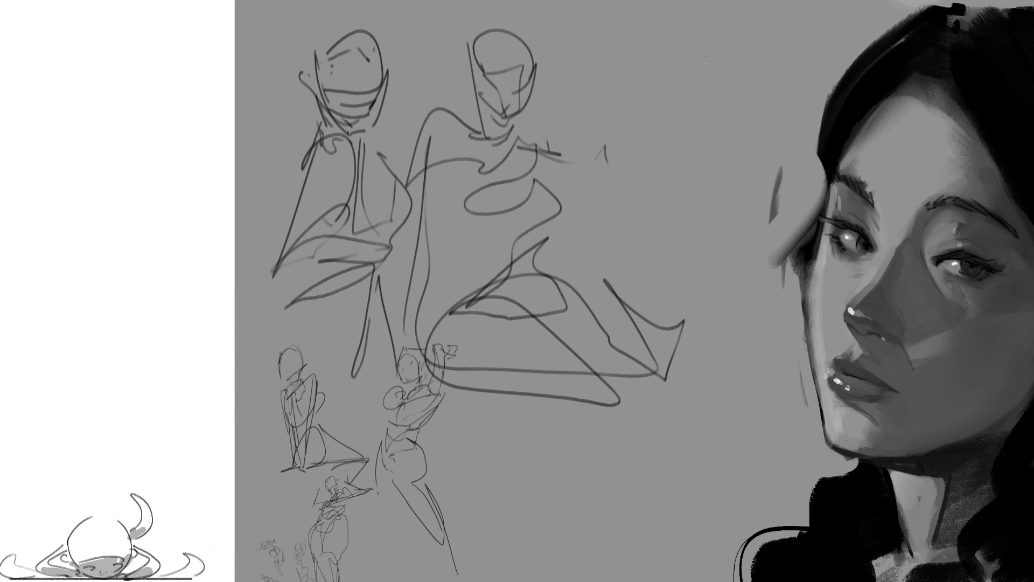
Sketch a third figure on the right with looping arm strokes, then shrink the row to the lower left and commit
mouse_move(711, 57)
mouse_down()
mouse_move(732, 128)
mouse_move(793, 81)
mouse_up()
drag(766, 47, 748, 77)
drag(801, 105, 732, 166)
drag(788, 146, 797, 368)
drag(704, 212, 768, 380)
mouse_move(642, 218)
mouse_down()
mouse_move(696, 190)
mouse_move(715, 315)
mouse_move(626, 234)
mouse_move(505, 389)
mouse_up()
drag(698, 370, 493, 278)
drag(526, 249, 590, 396)
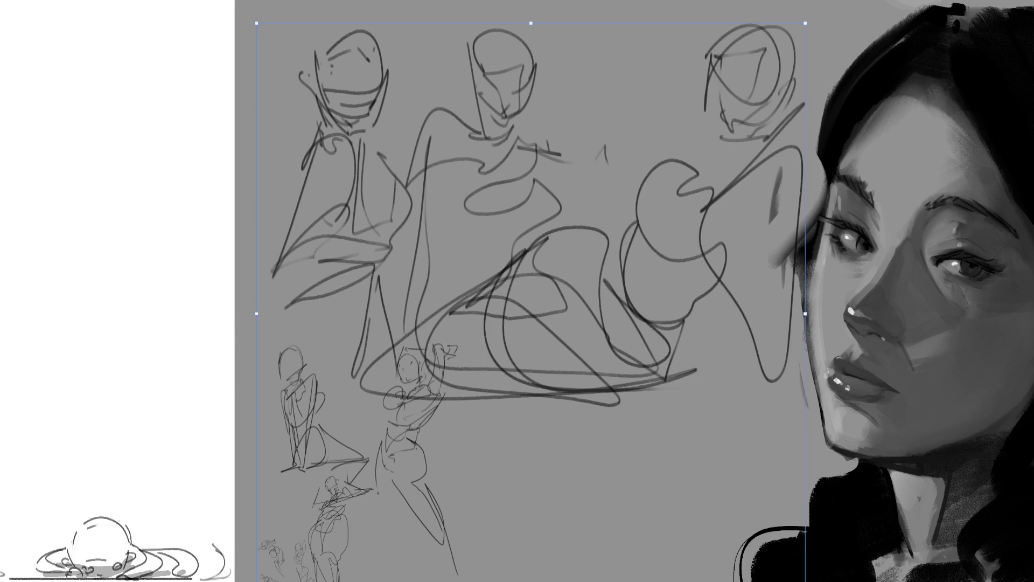
mouse_move(805, 23)
mouse_down()
mouse_move(658, 215)
mouse_move(440, 395)
mouse_move(439, 421)
mouse_up()
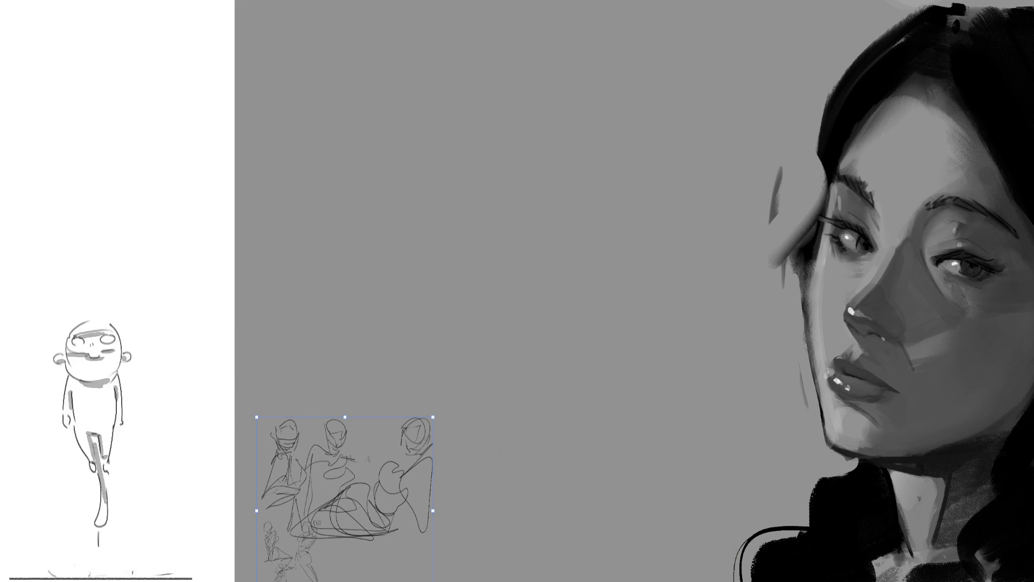
key(Return)
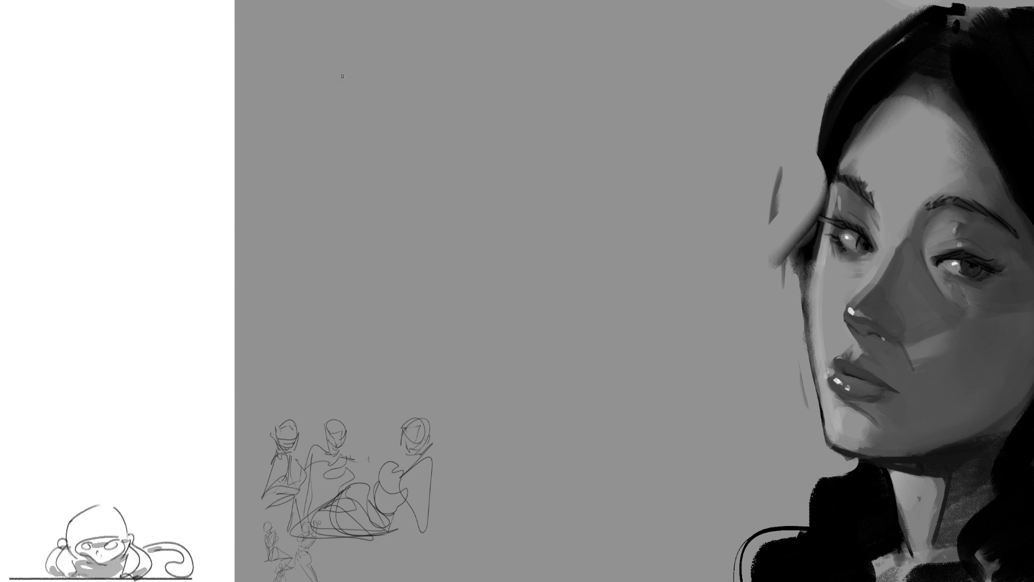
Draw an angular standing figure: head with face lines, shoulders, arm hook, zigzag leg, ground line and spike
mouse_move(341, 49)
mouse_down()
mouse_move(395, 36)
mouse_move(417, 98)
mouse_up()
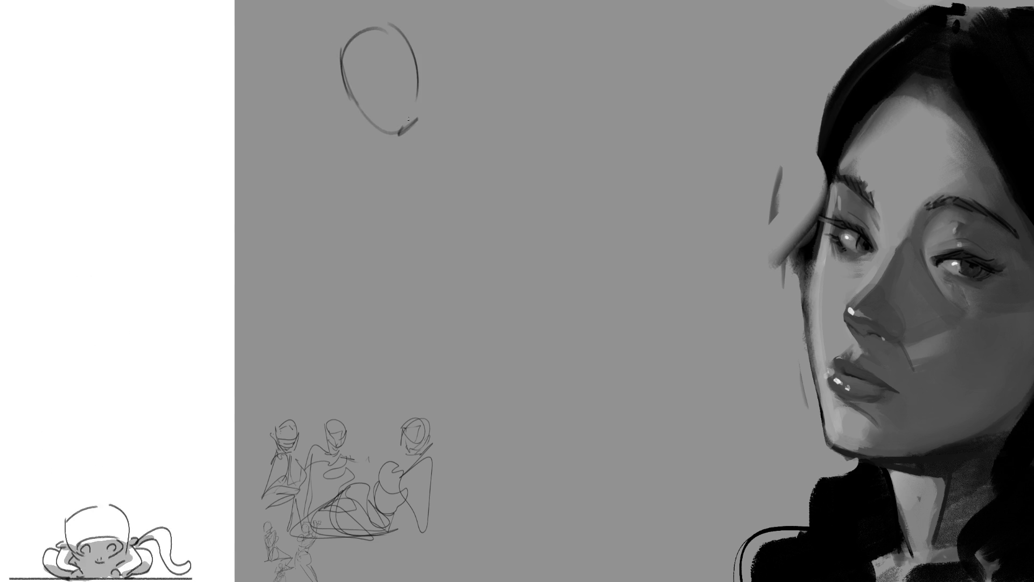
drag(357, 84, 405, 74)
drag(391, 29, 356, 74)
drag(404, 25, 468, 201)
mouse_move(425, 237)
mouse_down()
mouse_move(530, 167)
mouse_move(416, 235)
mouse_up()
drag(379, 192, 427, 233)
drag(387, 296, 409, 378)
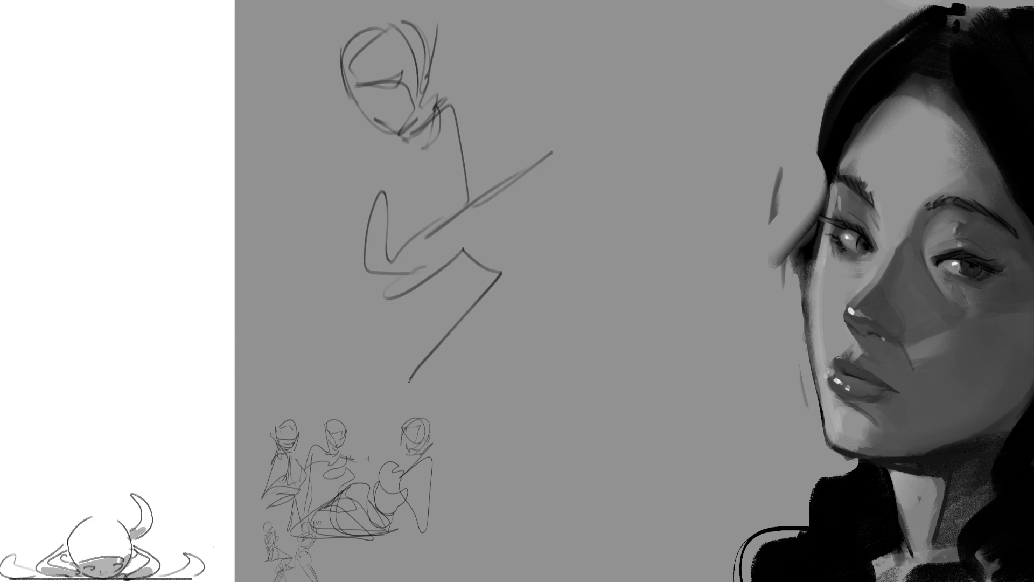
drag(366, 423, 511, 441)
mouse_move(380, 317)
mouse_down()
mouse_move(355, 414)
mouse_move(476, 430)
mouse_up()
drag(442, 399, 480, 432)
drag(372, 156, 412, 328)
drag(353, 228, 343, 265)
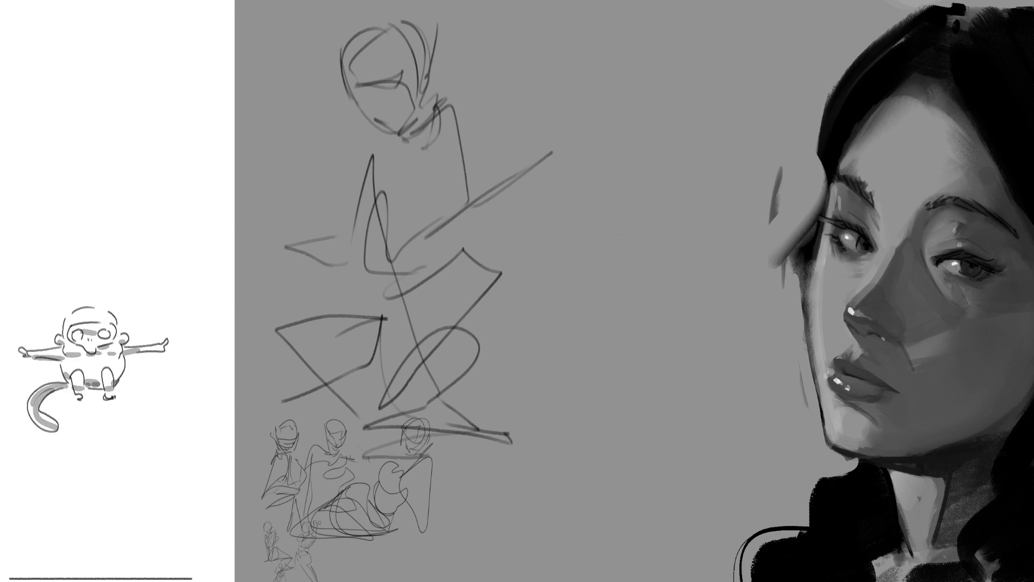
Start a second figure to the right with looped head, shoulders, torso lines and hip side
drag(658, 40, 688, 109)
mouse_move(638, 45)
mouse_down()
mouse_move(653, 87)
mouse_move(700, 135)
mouse_move(664, 187)
mouse_up()
drag(707, 153, 773, 244)
mouse_move(716, 268)
mouse_down()
mouse_move(762, 263)
mouse_move(778, 279)
mouse_up()
drag(710, 232, 688, 287)
drag(692, 307, 716, 299)
drag(694, 186, 694, 258)
drag(654, 166, 635, 241)
drag(659, 289, 646, 315)
Draw the second figure's hips and long legs down to the canvas bottom
mouse_move(692, 279)
mouse_down()
mouse_move(667, 332)
mouse_move(720, 397)
mouse_up()
drag(647, 327, 682, 404)
drag(634, 303, 691, 529)
drag(669, 396, 704, 529)
mouse_move(750, 371)
mouse_down()
mouse_move(717, 539)
mouse_move(733, 581)
mouse_up()
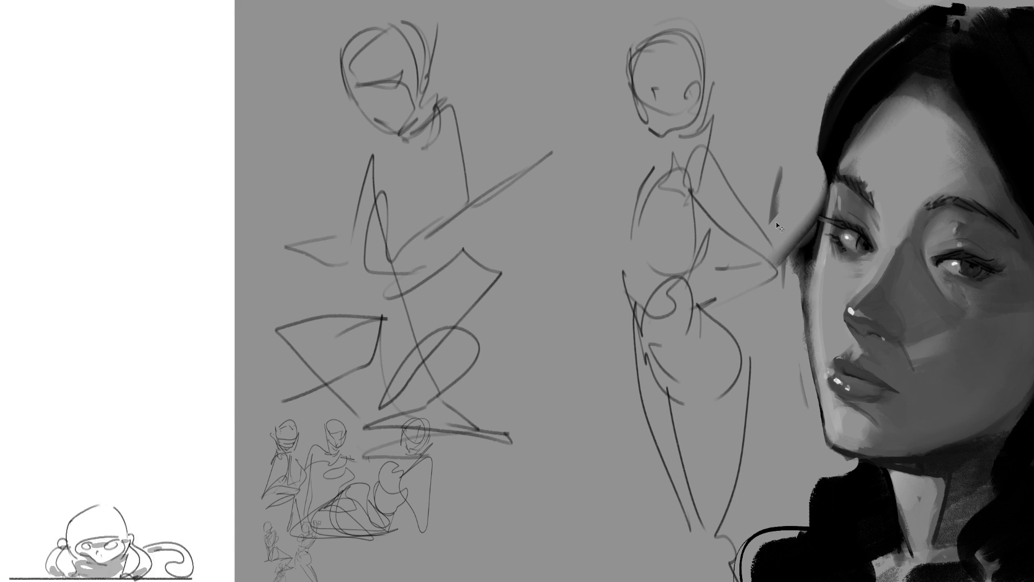
Scale the two standing figures down toward the lower left and commit the transform
drag(772, 26, 503, 325)
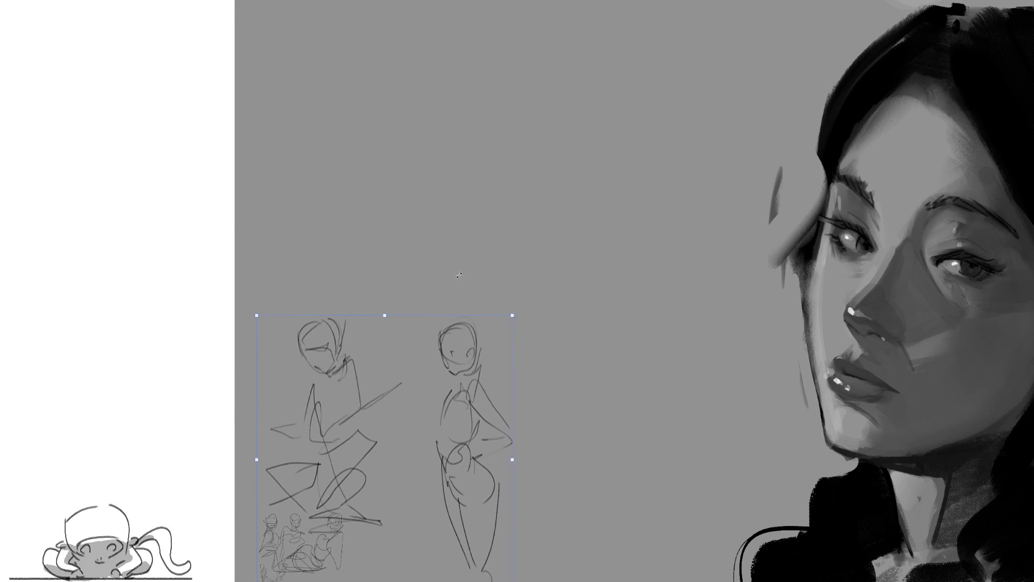
key(Return)
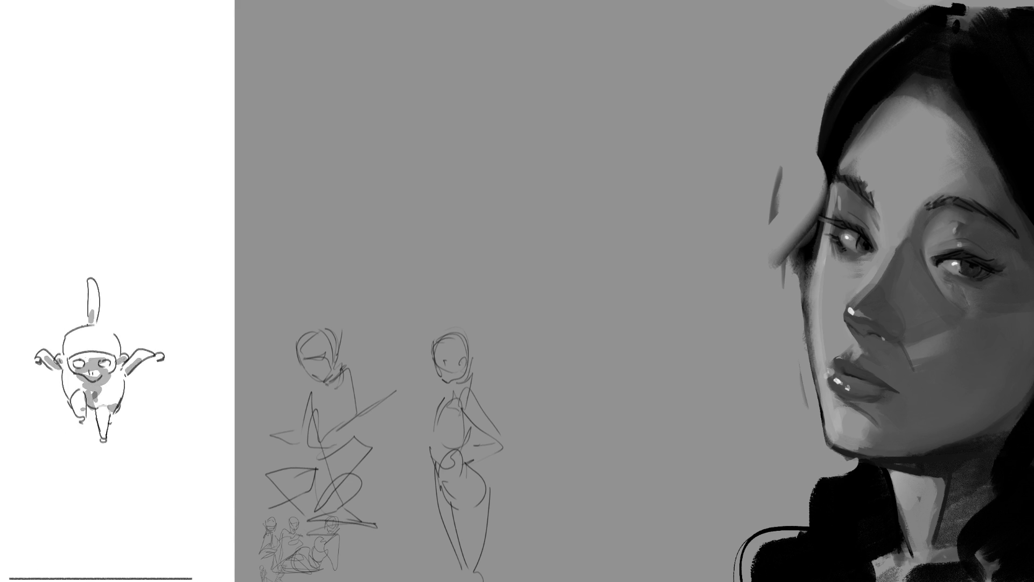
Sketch a tall leaning figure at left: head circle, upper body and long body curves
drag(356, 65, 414, 64)
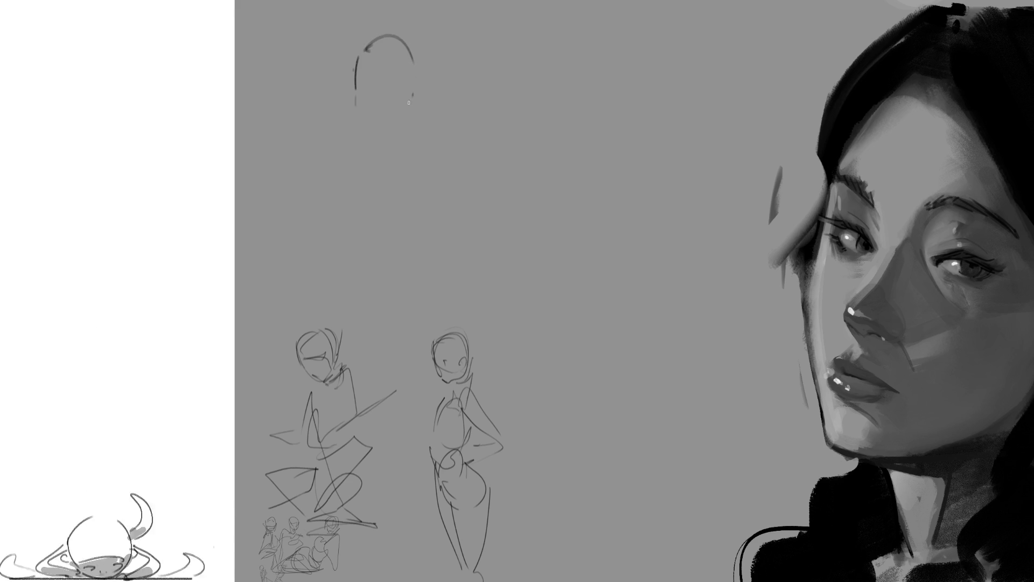
mouse_move(361, 108)
mouse_down()
mouse_move(397, 99)
mouse_move(388, 129)
mouse_move(356, 117)
mouse_move(327, 168)
mouse_up()
drag(388, 77, 380, 162)
mouse_move(328, 191)
mouse_down()
mouse_move(379, 166)
mouse_move(388, 185)
mouse_up()
mouse_move(319, 162)
mouse_down()
mouse_move(322, 212)
mouse_move(368, 356)
mouse_up()
drag(372, 231, 366, 355)
Add a large rounded triangular shape, cross lines and crossing limb strokes to the leaning figure
mouse_move(415, 235)
mouse_down()
mouse_move(410, 352)
mouse_move(457, 324)
mouse_up()
mouse_move(517, 311)
mouse_down()
mouse_move(453, 343)
mouse_move(449, 368)
mouse_up()
drag(335, 279, 322, 346)
mouse_move(327, 346)
mouse_down()
mouse_move(383, 362)
mouse_move(446, 420)
mouse_move(516, 450)
mouse_up()
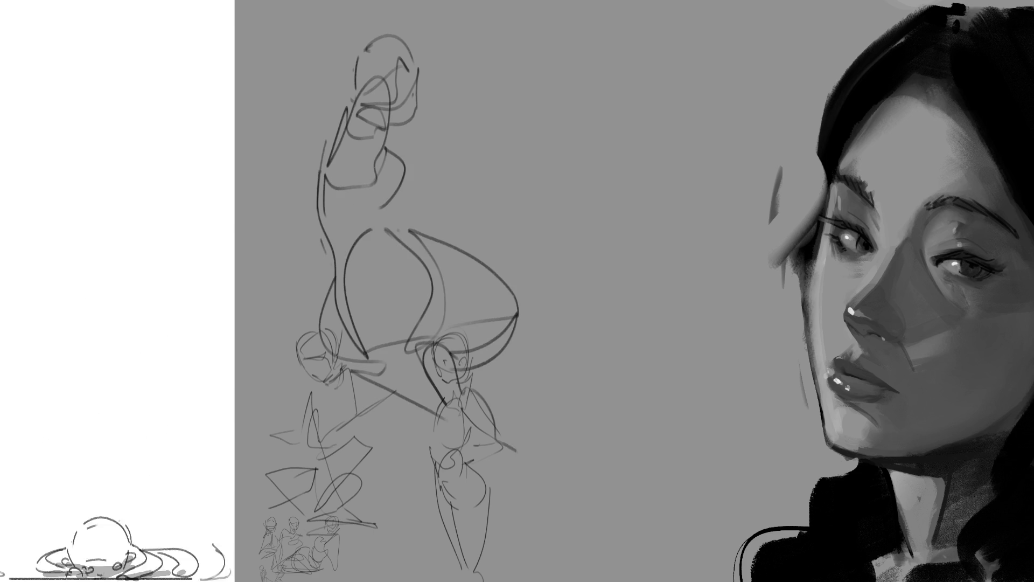
drag(340, 201, 435, 153)
mouse_move(335, 121)
mouse_down()
mouse_move(291, 150)
mouse_move(300, 185)
mouse_up()
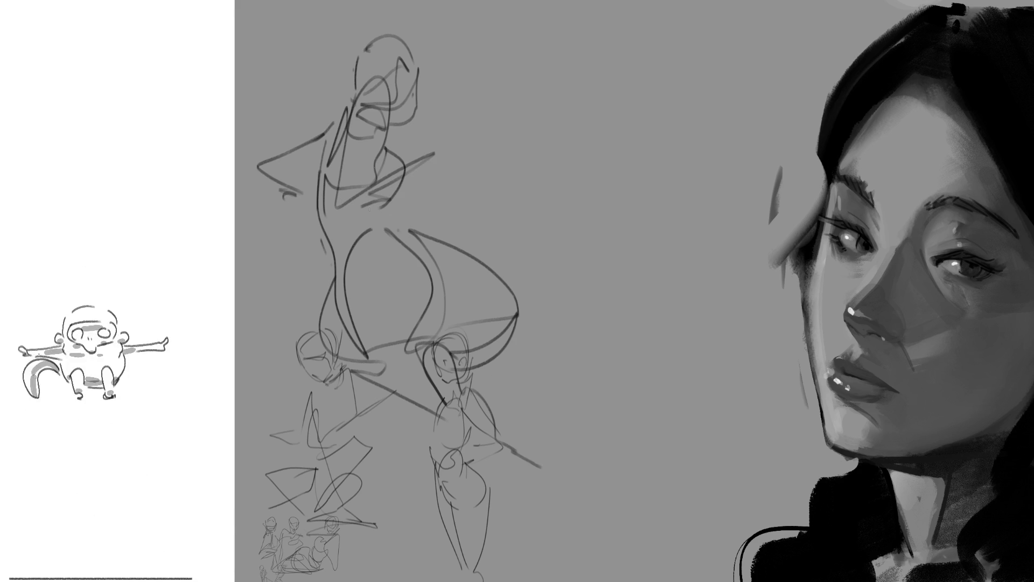
Draw a second head to the right with reinforced outline, jaw line and shoulders
drag(611, 126, 616, 64)
mouse_move(674, 93)
mouse_down()
mouse_move(675, 122)
mouse_move(611, 122)
mouse_up()
drag(681, 61, 683, 122)
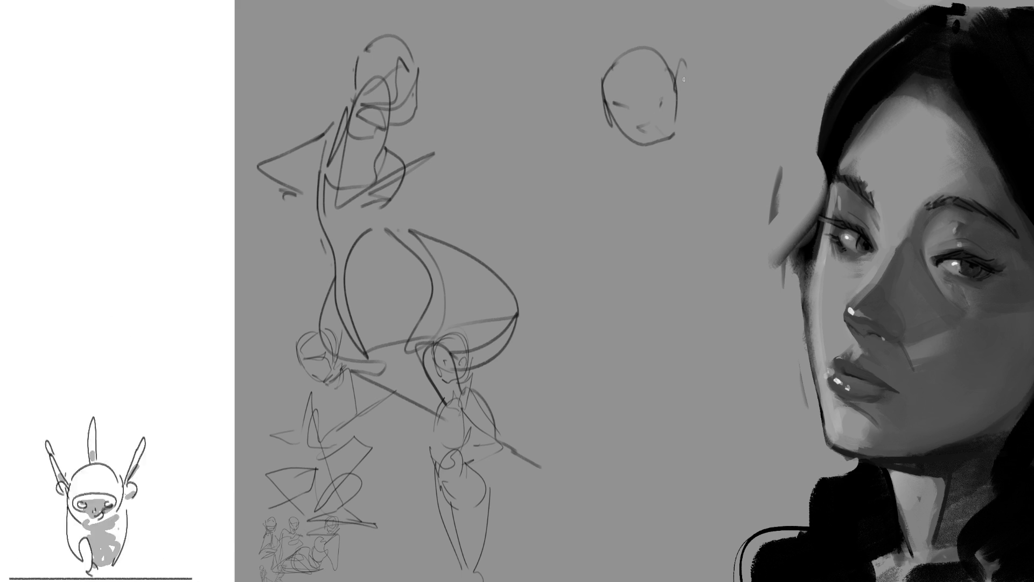
drag(605, 88, 672, 36)
drag(642, 146, 676, 134)
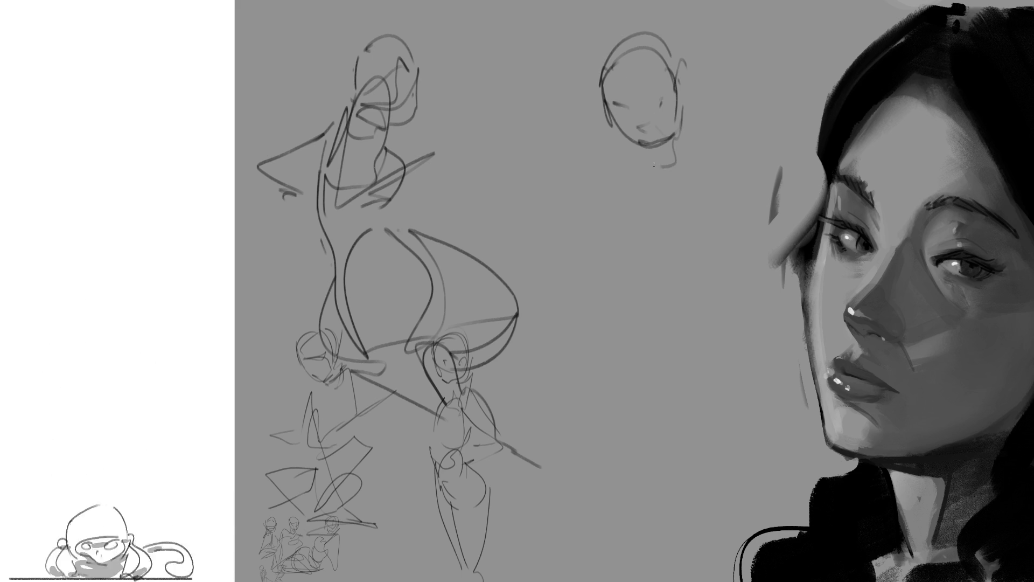
drag(602, 136, 701, 143)
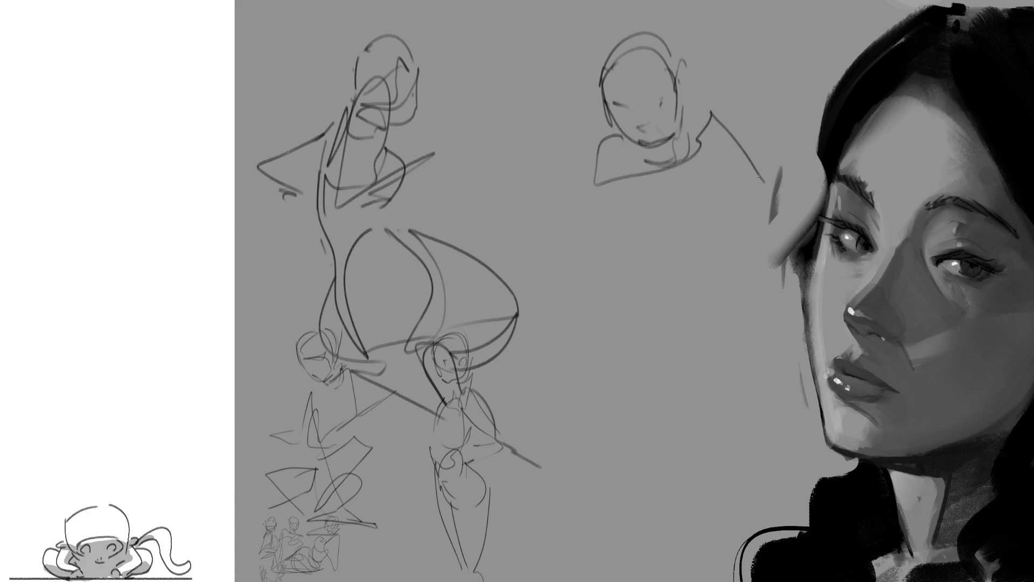
Sketch the crouching figure's back, torso and rounded knees toward the portrait
drag(712, 252, 772, 234)
drag(708, 213, 812, 230)
drag(744, 220, 711, 283)
mouse_move(720, 243)
mouse_down()
mouse_move(732, 319)
mouse_move(769, 346)
mouse_up()
drag(628, 227, 719, 243)
drag(651, 259, 705, 248)
mouse_move(654, 254)
mouse_down()
mouse_move(621, 280)
mouse_move(639, 316)
mouse_up()
drag(630, 267, 668, 312)
Add long leg lines, feet and a ground diagonal, then start scaling the new figures down
drag(708, 344, 647, 333)
drag(602, 150, 585, 371)
mouse_move(605, 247)
mouse_down()
mouse_move(601, 382)
mouse_move(559, 395)
mouse_move(597, 382)
mouse_up()
drag(598, 379, 631, 396)
drag(500, 421, 841, 332)
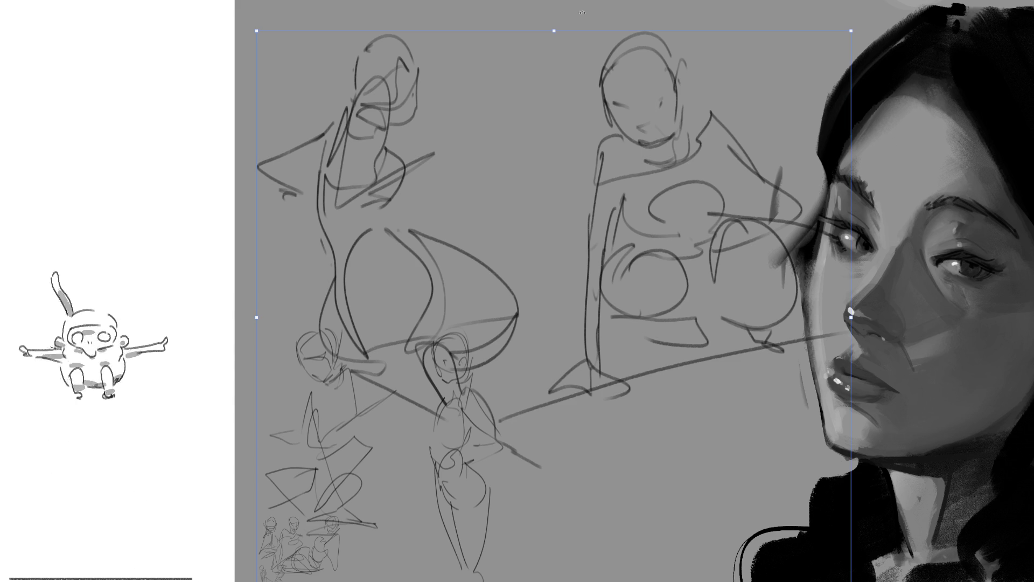
mouse_move(554, 31)
mouse_down()
mouse_move(553, 316)
mouse_move(409, 326)
mouse_up()
Commit the resize, close the top head into an oval and draw shoulders, torso and arm below it
key(Return)
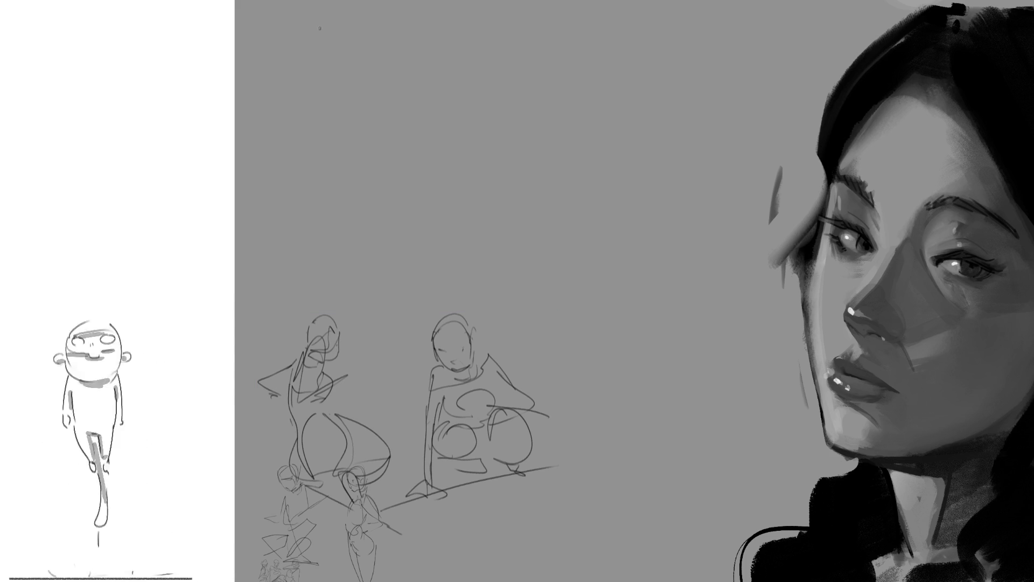
drag(356, 21, 311, 77)
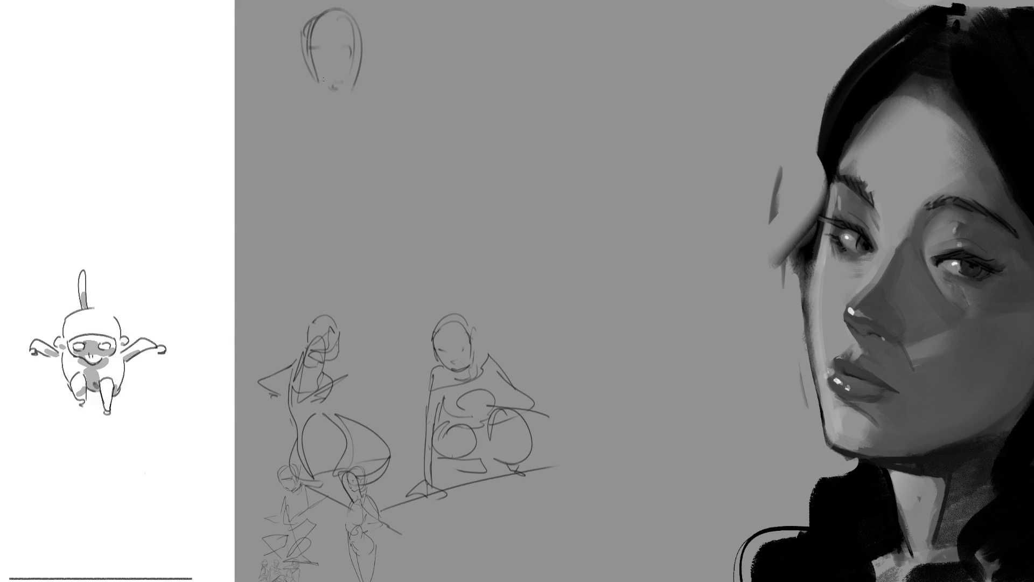
drag(333, 133, 303, 149)
mouse_move(316, 109)
mouse_down()
mouse_move(272, 151)
mouse_move(412, 148)
mouse_up()
mouse_move(285, 152)
mouse_down()
mouse_move(254, 212)
mouse_move(373, 202)
mouse_move(410, 169)
mouse_move(348, 225)
mouse_move(328, 267)
mouse_move(332, 288)
mouse_up()
Add curved body and leg lines to complete the tall standing figure
drag(299, 271, 322, 327)
drag(402, 305, 375, 356)
drag(293, 283, 327, 355)
drag(404, 262, 395, 418)
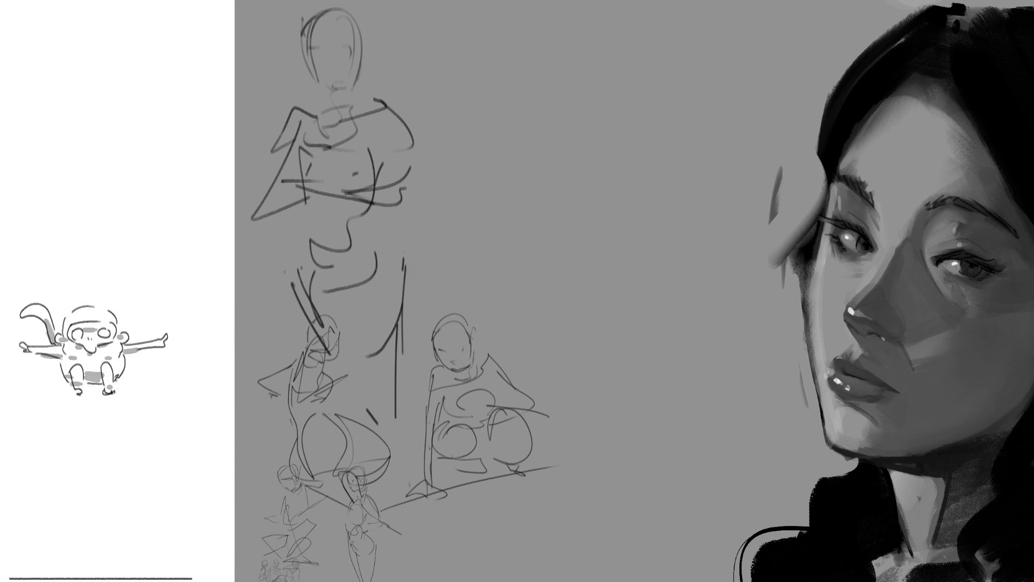
Start a seated figure to the right: head, brow line, jaw, back curve and body shape
mouse_move(559, 109)
mouse_down()
mouse_move(560, 55)
mouse_move(624, 113)
mouse_up()
drag(556, 78, 565, 114)
drag(562, 110, 627, 94)
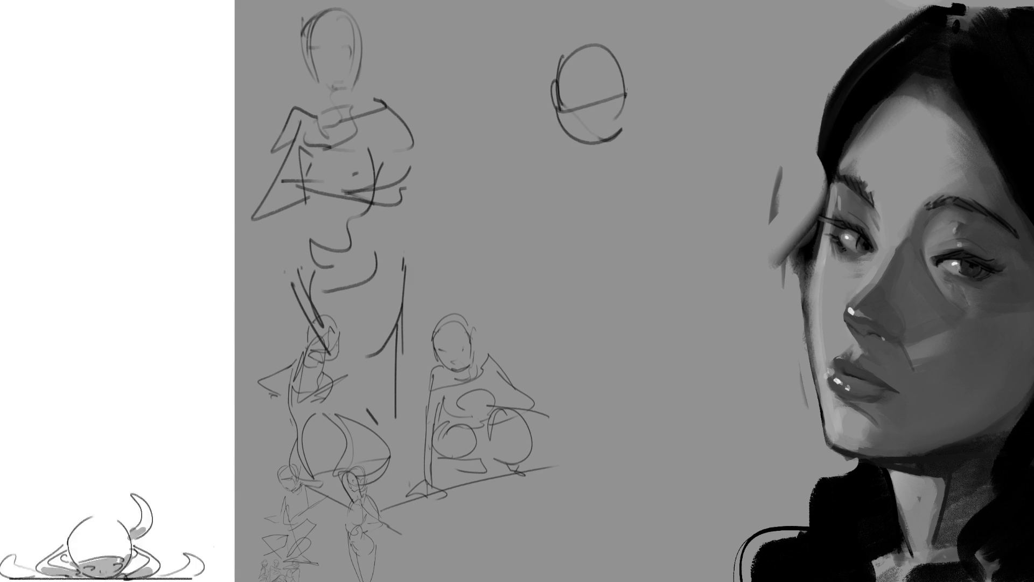
mouse_move(618, 130)
mouse_down()
mouse_move(576, 171)
mouse_move(602, 227)
mouse_up()
drag(652, 160, 669, 262)
drag(570, 250, 688, 331)
Finish the seated figure's hips, arm, feet, left side and shoulder, then begin transforming the sketches
mouse_move(565, 328)
mouse_down()
mouse_move(598, 376)
mouse_move(700, 346)
mouse_move(614, 372)
mouse_up()
drag(563, 299, 516, 285)
drag(697, 313, 742, 324)
drag(536, 156, 522, 348)
mouse_move(558, 187)
mouse_down()
mouse_move(533, 384)
mouse_move(548, 403)
mouse_up()
drag(665, 135, 643, 180)
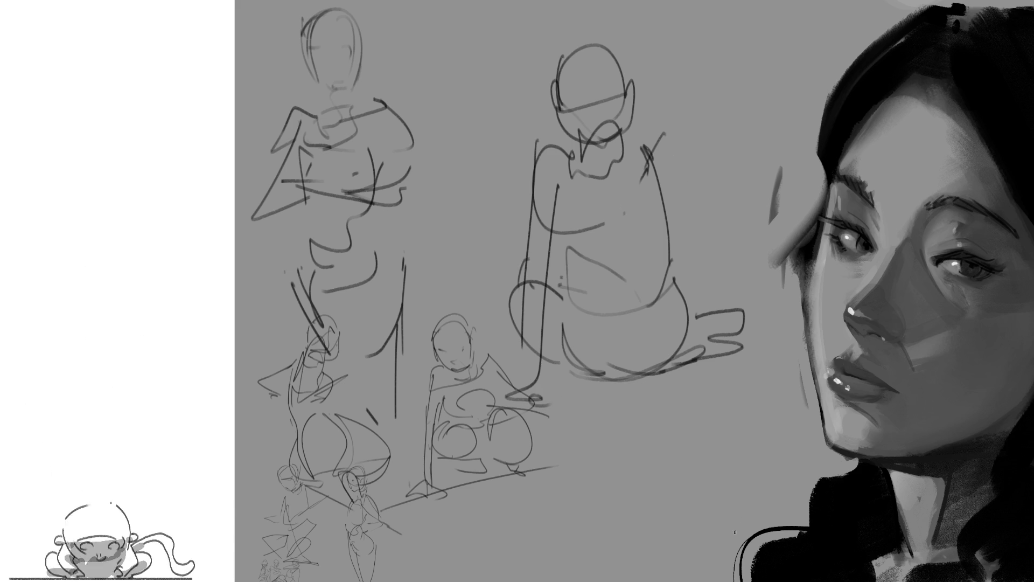
key(ctrl+t)
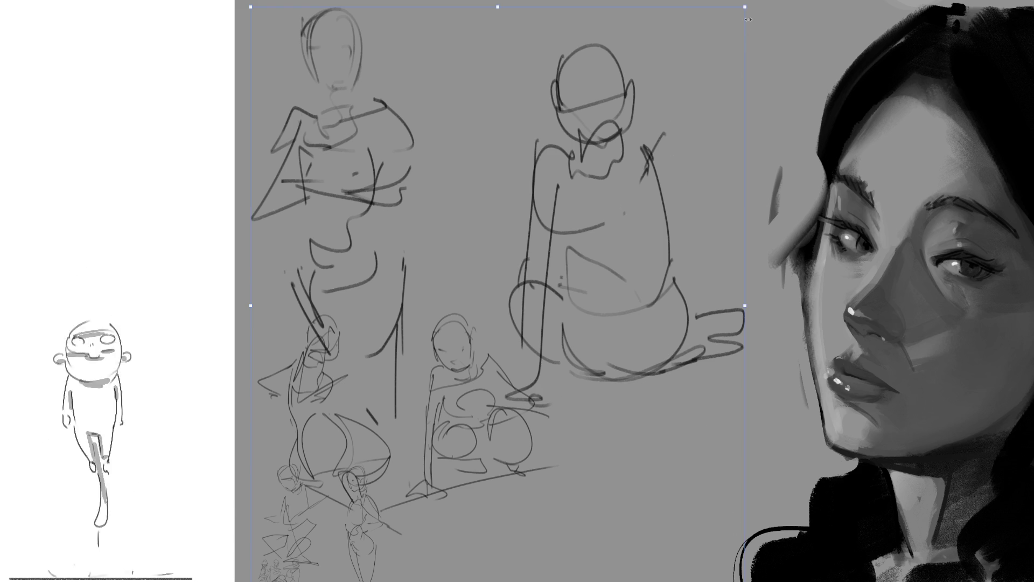
Scale the finished sketches into the lower left and commit the transform
drag(748, 23, 421, 404)
key(Return)
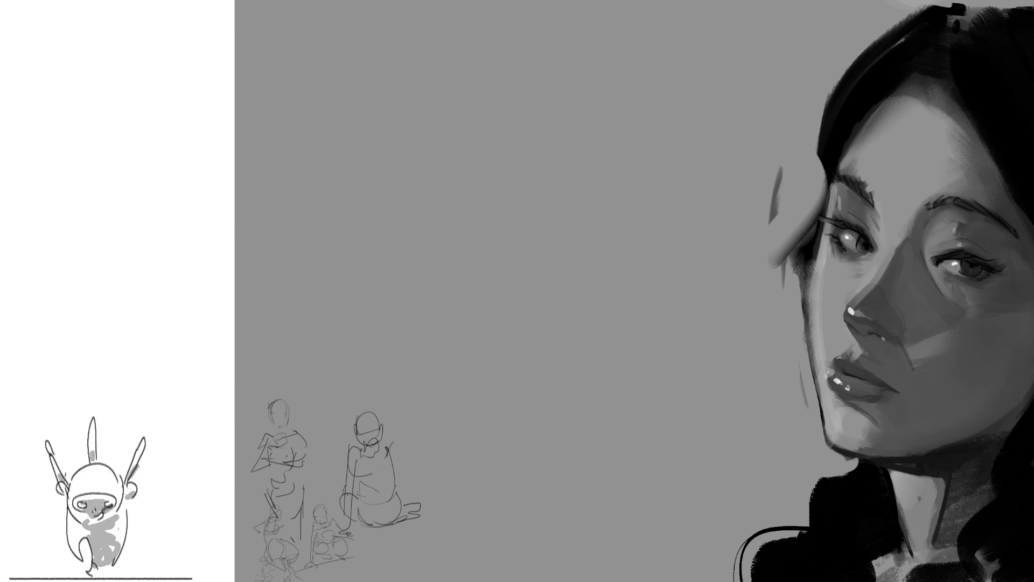
Sketch a new figure at top left with head, arms, lower body and legs
drag(290, 101, 300, 61)
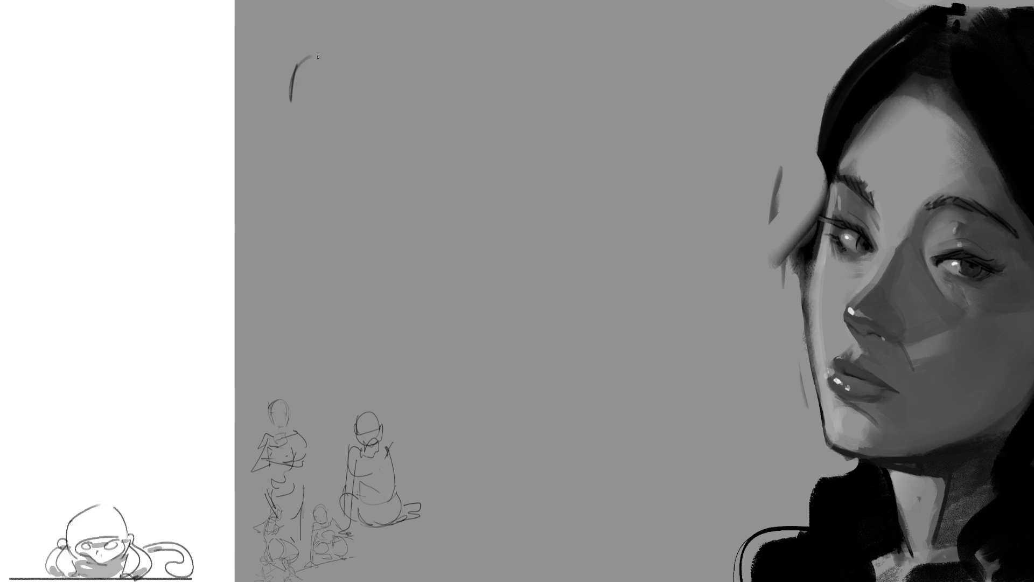
drag(285, 95, 301, 62)
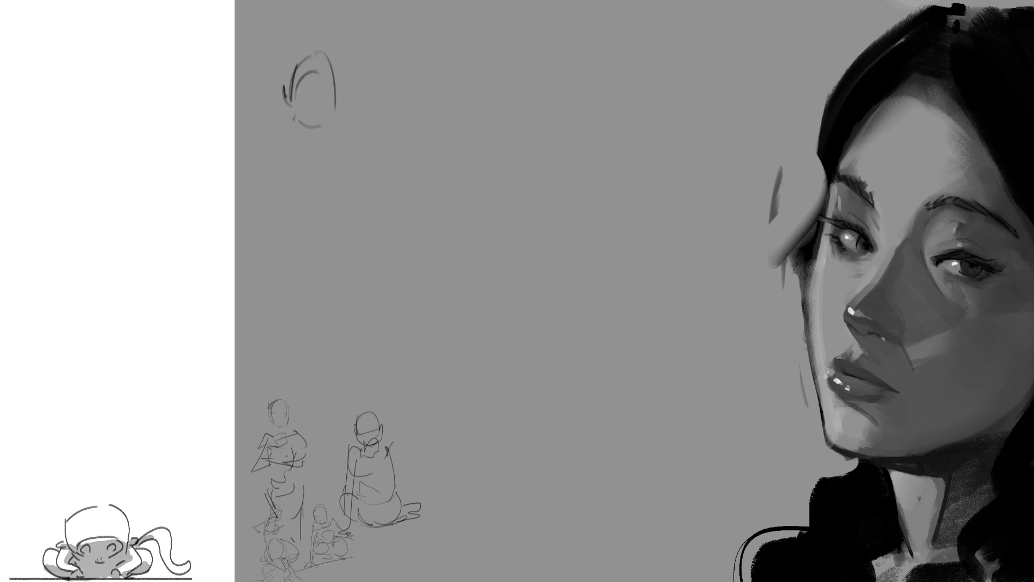
drag(284, 134, 291, 170)
mouse_move(333, 144)
mouse_down()
mouse_move(324, 158)
mouse_move(356, 155)
mouse_up()
mouse_move(344, 196)
mouse_down()
mouse_move(339, 258)
mouse_move(347, 221)
mouse_up()
drag(348, 139, 360, 219)
drag(366, 45, 410, 252)
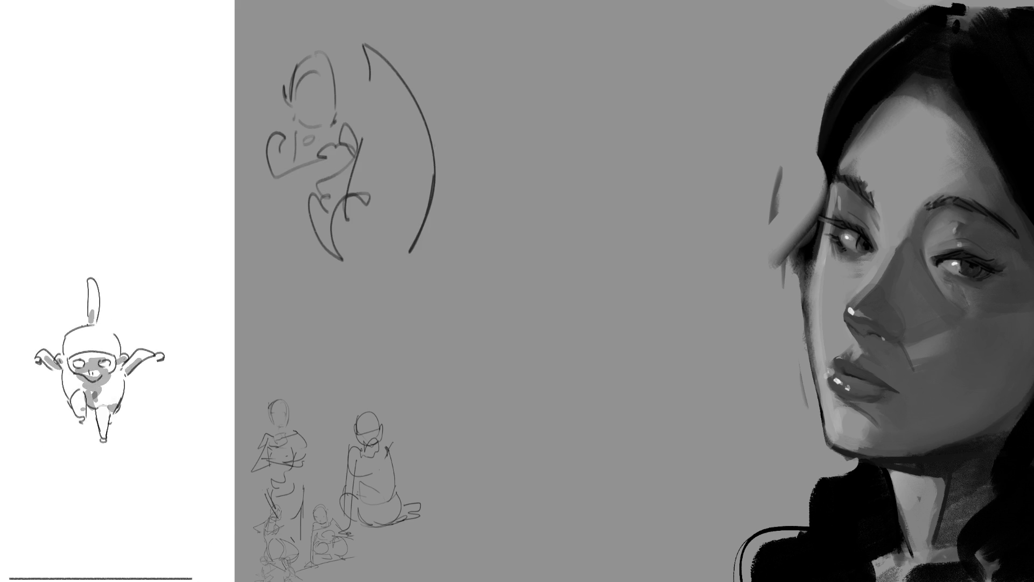
Draw a kneeling second figure beside the first with back line, body and feet
drag(454, 22, 408, 77)
mouse_move(425, 2)
mouse_down()
mouse_move(416, 96)
mouse_move(440, 142)
mouse_up()
mouse_move(419, 85)
mouse_down()
mouse_move(455, 206)
mouse_move(485, 246)
mouse_move(339, 275)
mouse_up()
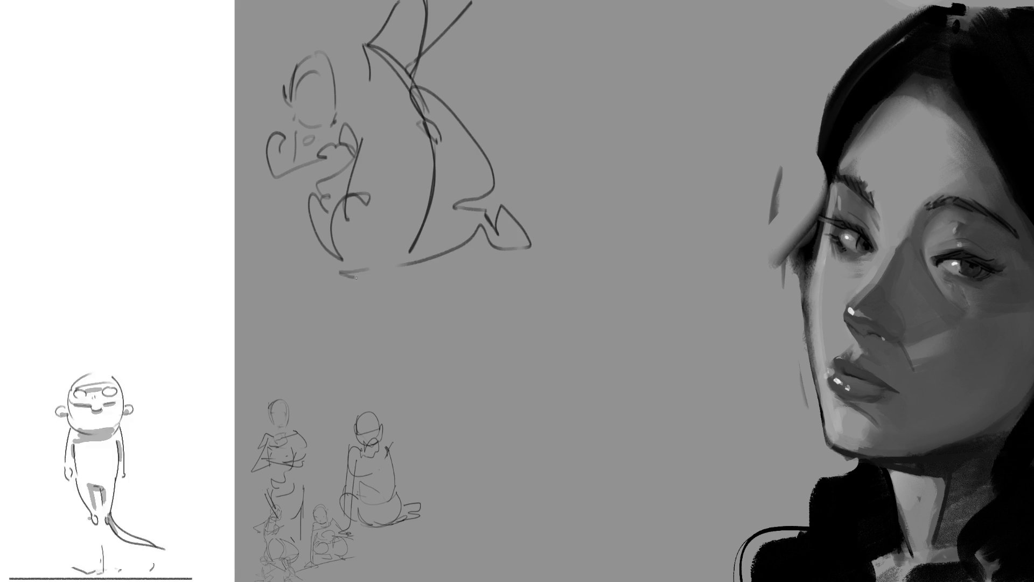
mouse_move(261, 163)
mouse_down()
mouse_move(249, 246)
mouse_move(312, 250)
mouse_up()
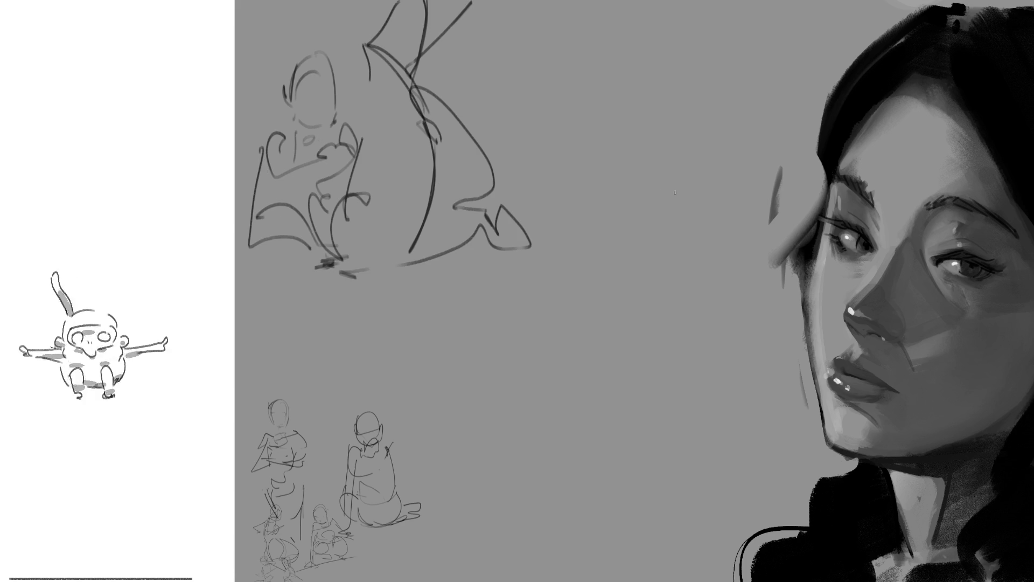
Sketch a central figure's head oval, facial marks, neck, shoulders and raised arm
drag(656, 129, 646, 215)
drag(600, 170, 622, 209)
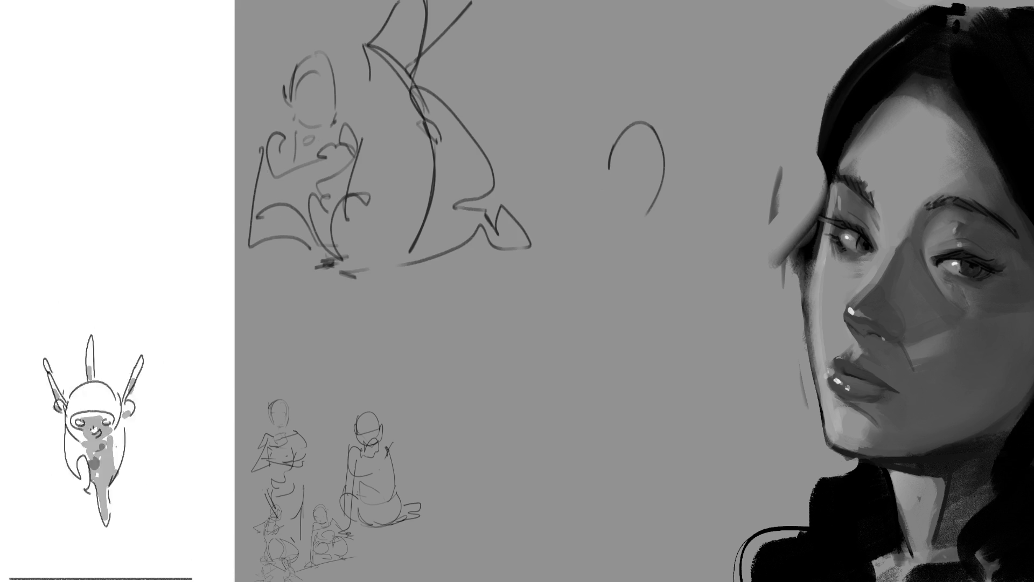
drag(621, 158, 656, 177)
drag(623, 215, 652, 212)
mouse_move(608, 237)
mouse_down()
mouse_move(616, 262)
mouse_move(691, 258)
mouse_up()
mouse_move(724, 206)
mouse_down()
mouse_move(711, 240)
mouse_move(712, 340)
mouse_up()
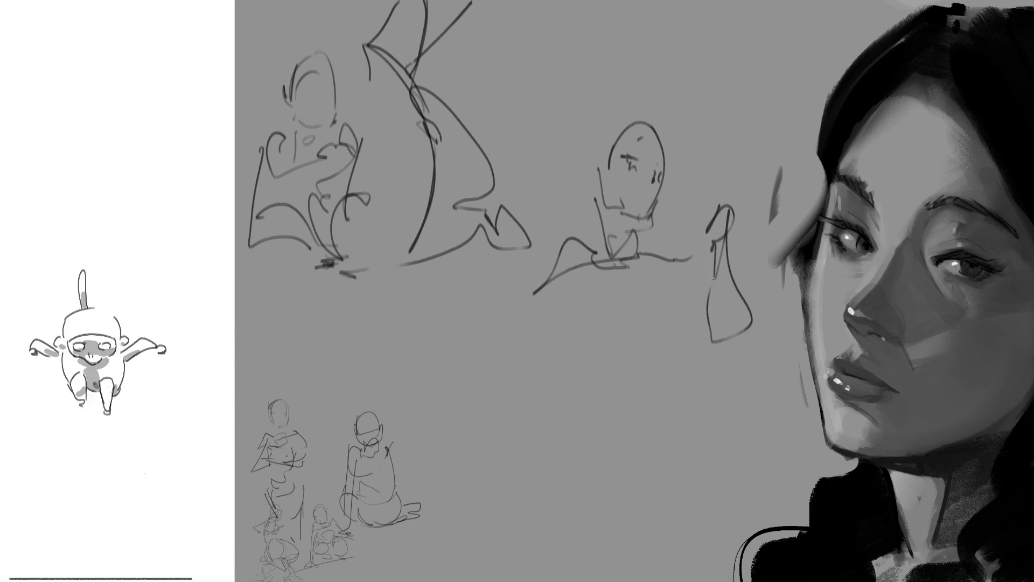
drag(664, 268, 712, 335)
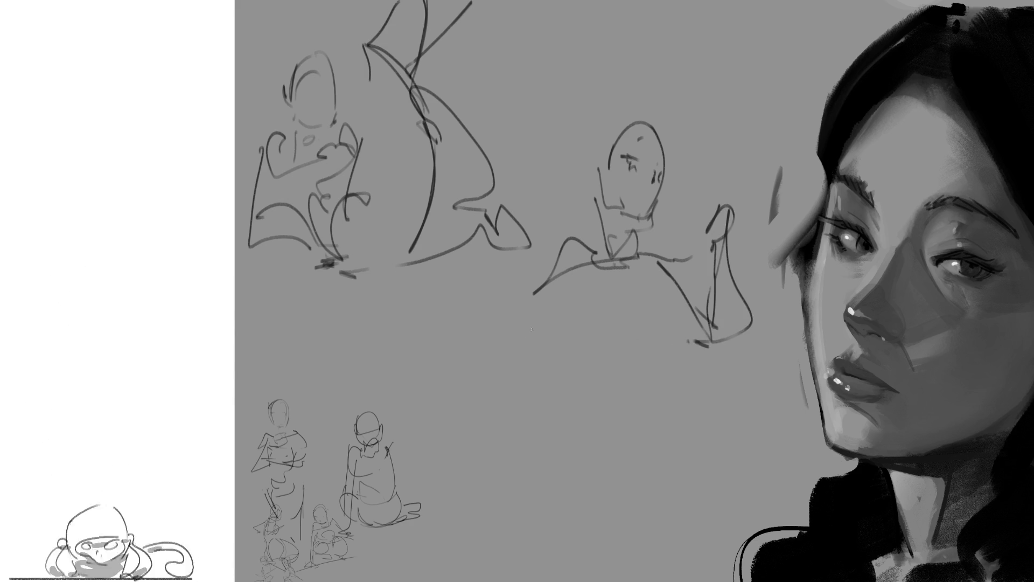
Rough in the central figure's torso, arms, belly, lap, crossed legs and ground line
drag(569, 274, 522, 408)
drag(564, 271, 579, 353)
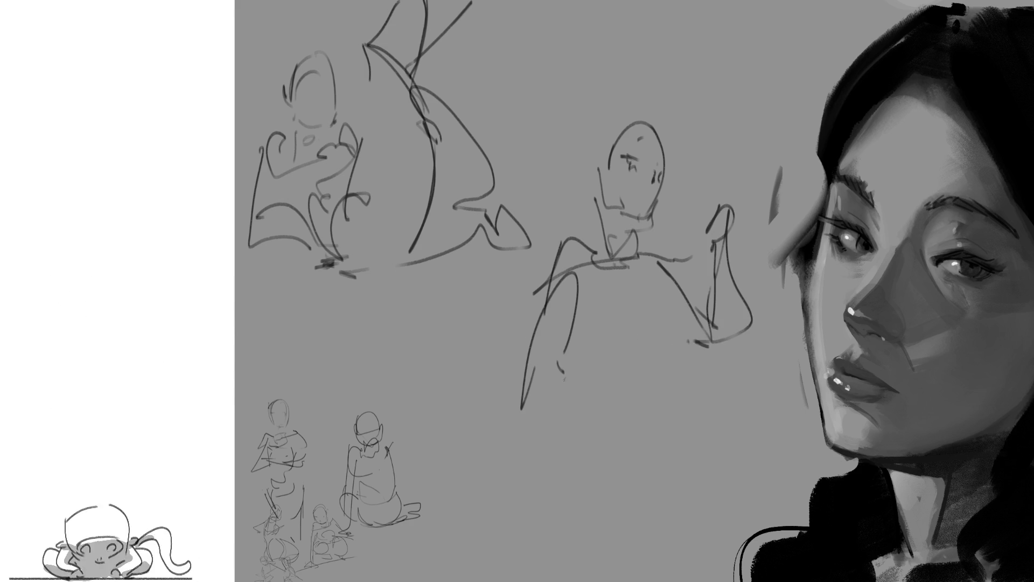
mouse_move(647, 291)
mouse_down()
mouse_move(590, 340)
mouse_move(614, 381)
mouse_move(598, 414)
mouse_up()
drag(663, 348, 668, 448)
drag(719, 343, 643, 433)
drag(748, 364, 701, 459)
drag(601, 400, 637, 443)
mouse_move(468, 408)
mouse_down()
mouse_move(598, 395)
mouse_move(623, 467)
mouse_move(733, 470)
mouse_up()
drag(709, 345, 689, 443)
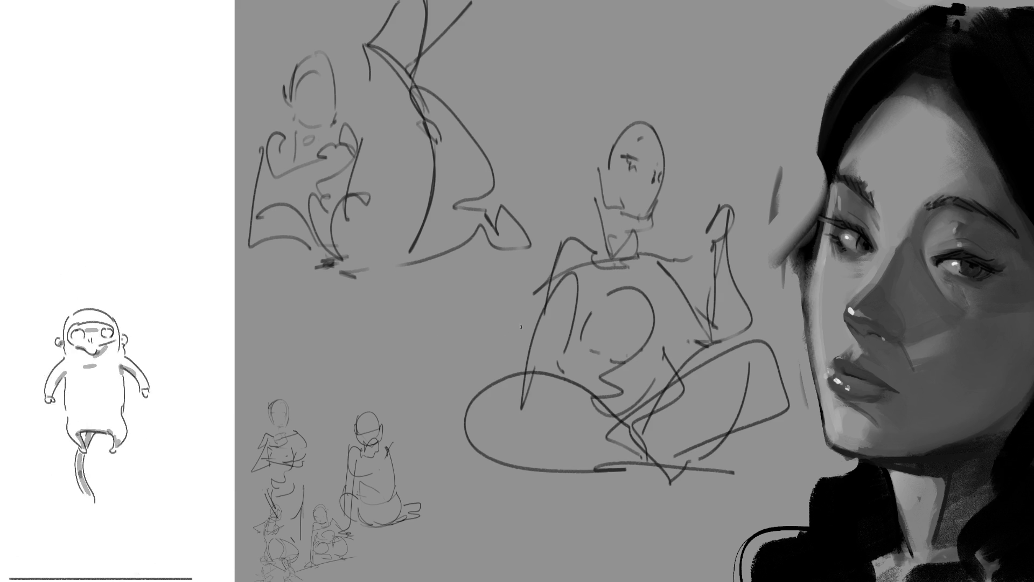
Shrink the sketches toward the lower left with Ctrl+T, then draw a new head oval near the top
key(ctrl+t)
drag(782, 21, 515, 303)
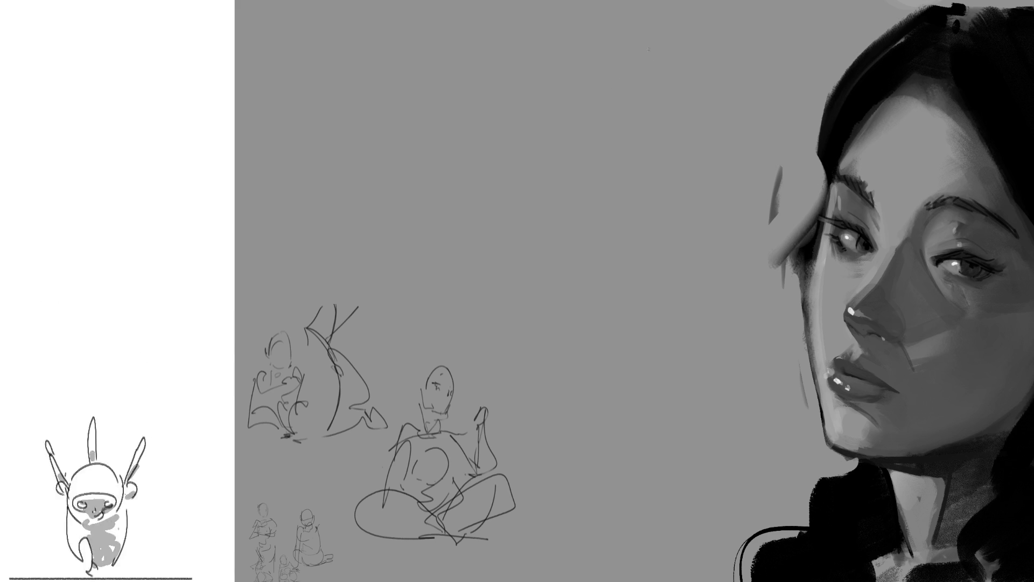
mouse_move(655, 36)
mouse_down()
mouse_move(654, 59)
mouse_move(716, 85)
mouse_move(714, 104)
mouse_up()
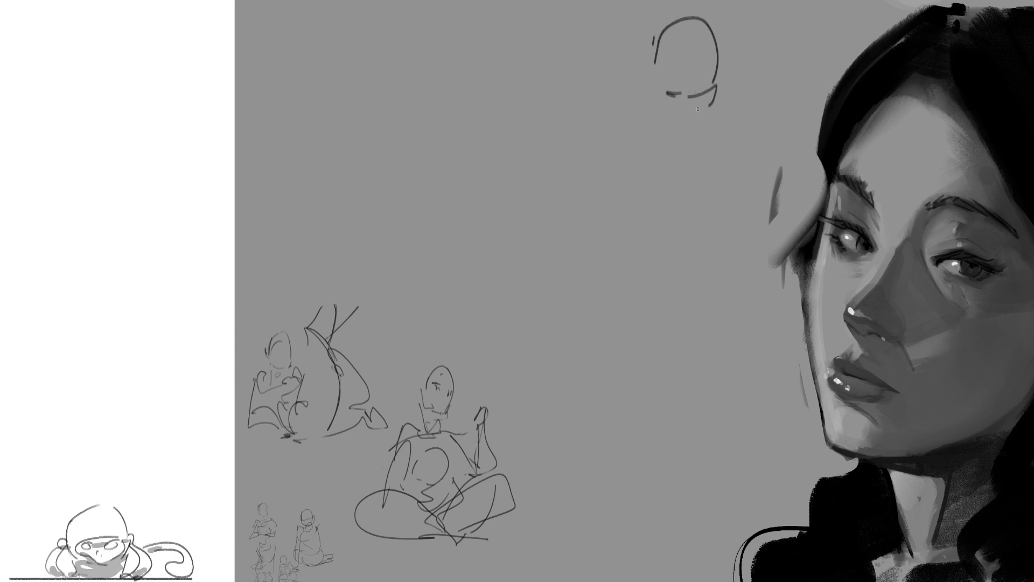
mouse_move(676, 39)
mouse_down()
mouse_move(711, 54)
mouse_move(718, 104)
mouse_up()
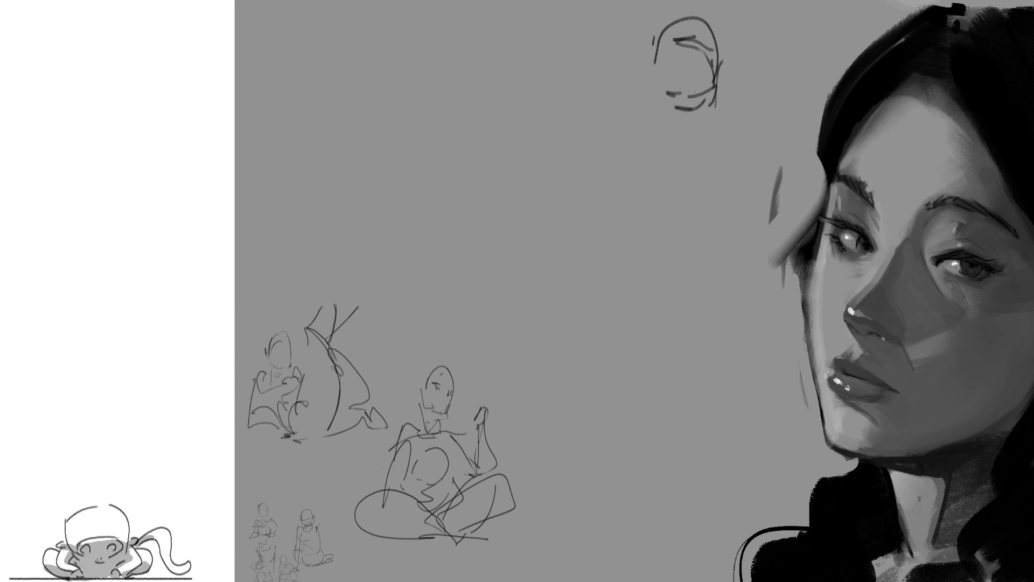
drag(668, 40, 650, 113)
mouse_move(639, 65)
mouse_down()
mouse_move(661, 121)
mouse_move(656, 150)
mouse_up()
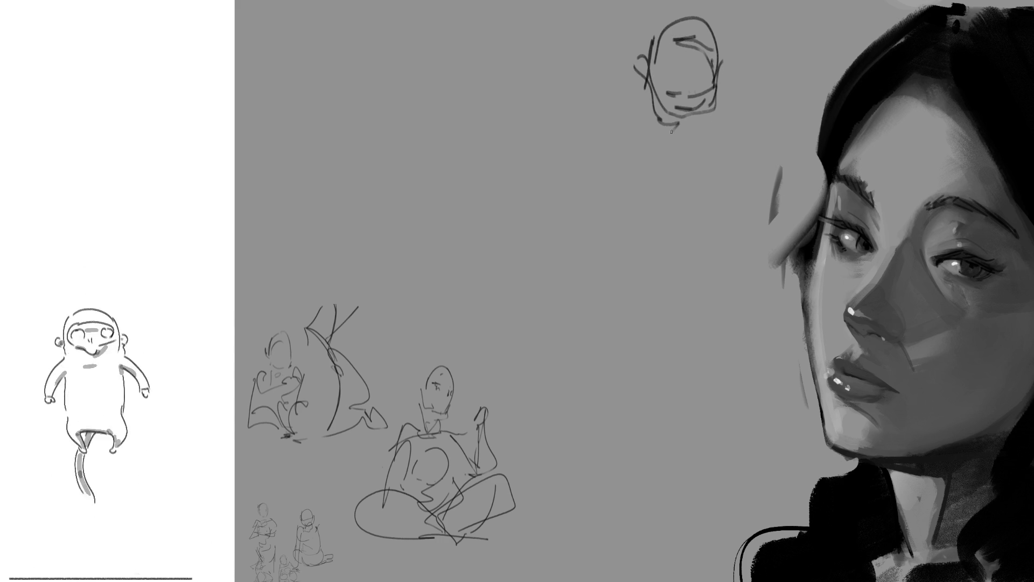
Add the new figure's shoulders, angular arm, leg, circular hips and sweeping lower curve
drag(638, 107, 618, 131)
mouse_move(612, 91)
mouse_down()
mouse_move(563, 171)
mouse_move(613, 163)
mouse_move(548, 102)
mouse_move(558, 194)
mouse_move(565, 174)
mouse_move(671, 157)
mouse_move(647, 279)
mouse_up()
drag(686, 149, 663, 275)
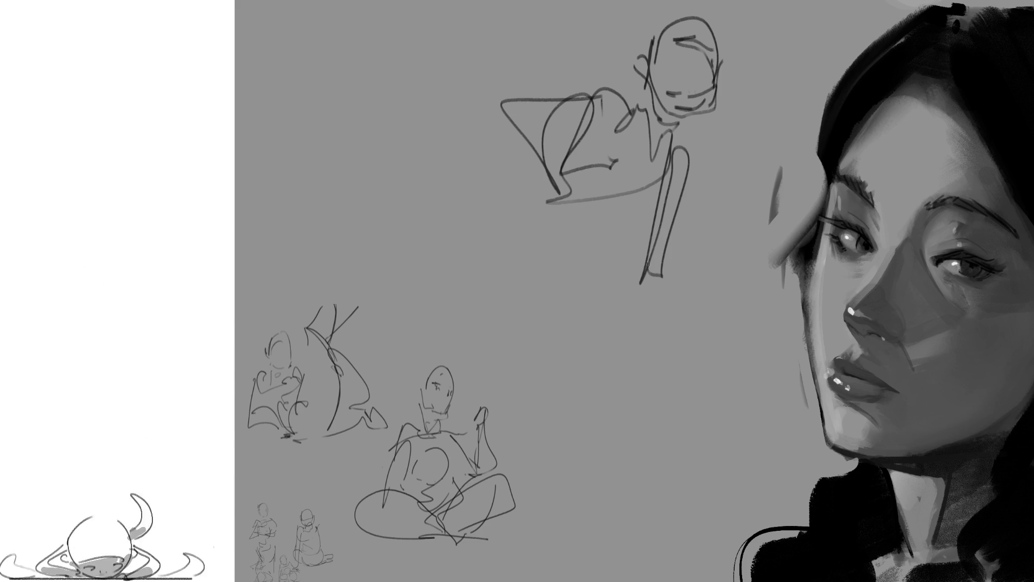
drag(602, 202, 566, 207)
drag(600, 272, 562, 274)
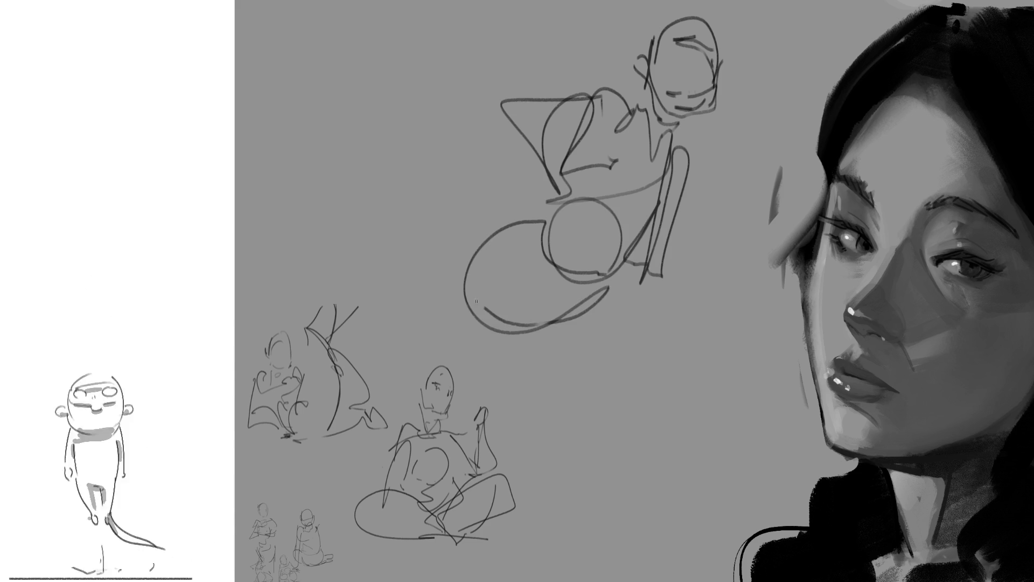